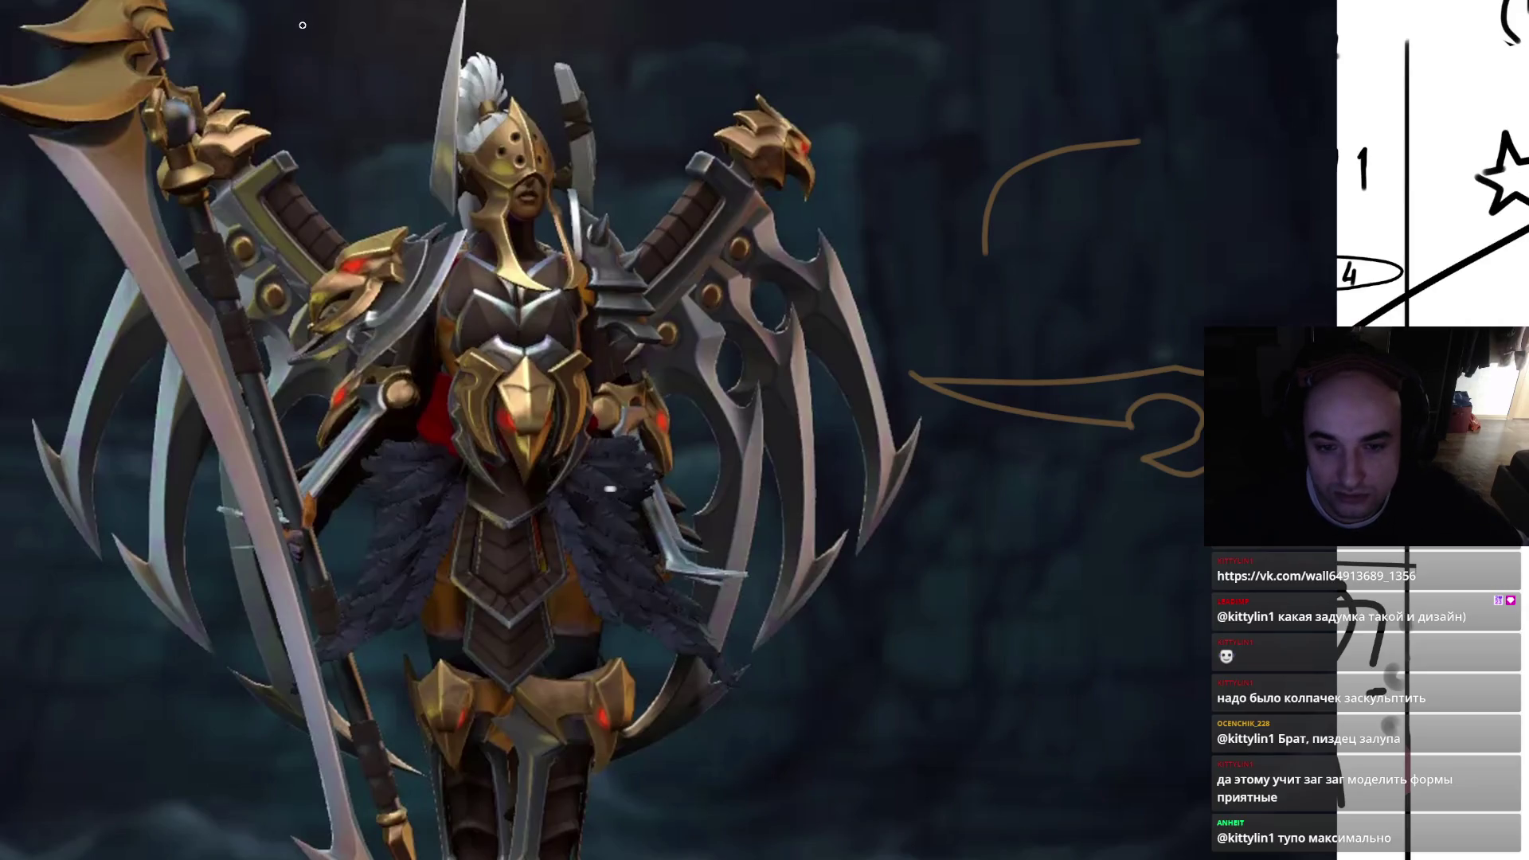
# - Fill the brown arrow's outline with brown paint, undoing a stray curve around the chest
pyautogui.moveTo(986, 399)
pyautogui.mouseDown()
pyautogui.moveTo(963, 385)
pyautogui.moveTo(1099, 416)
pyautogui.moveTo(1137, 403)
pyautogui.moveTo(1167, 458)
pyautogui.moveTo(1186, 414)
pyautogui.moveTo(1086, 398)
pyautogui.moveTo(1146, 371)
pyautogui.moveTo(1194, 442)
pyautogui.moveTo(1182, 461)
pyautogui.mouseUp()
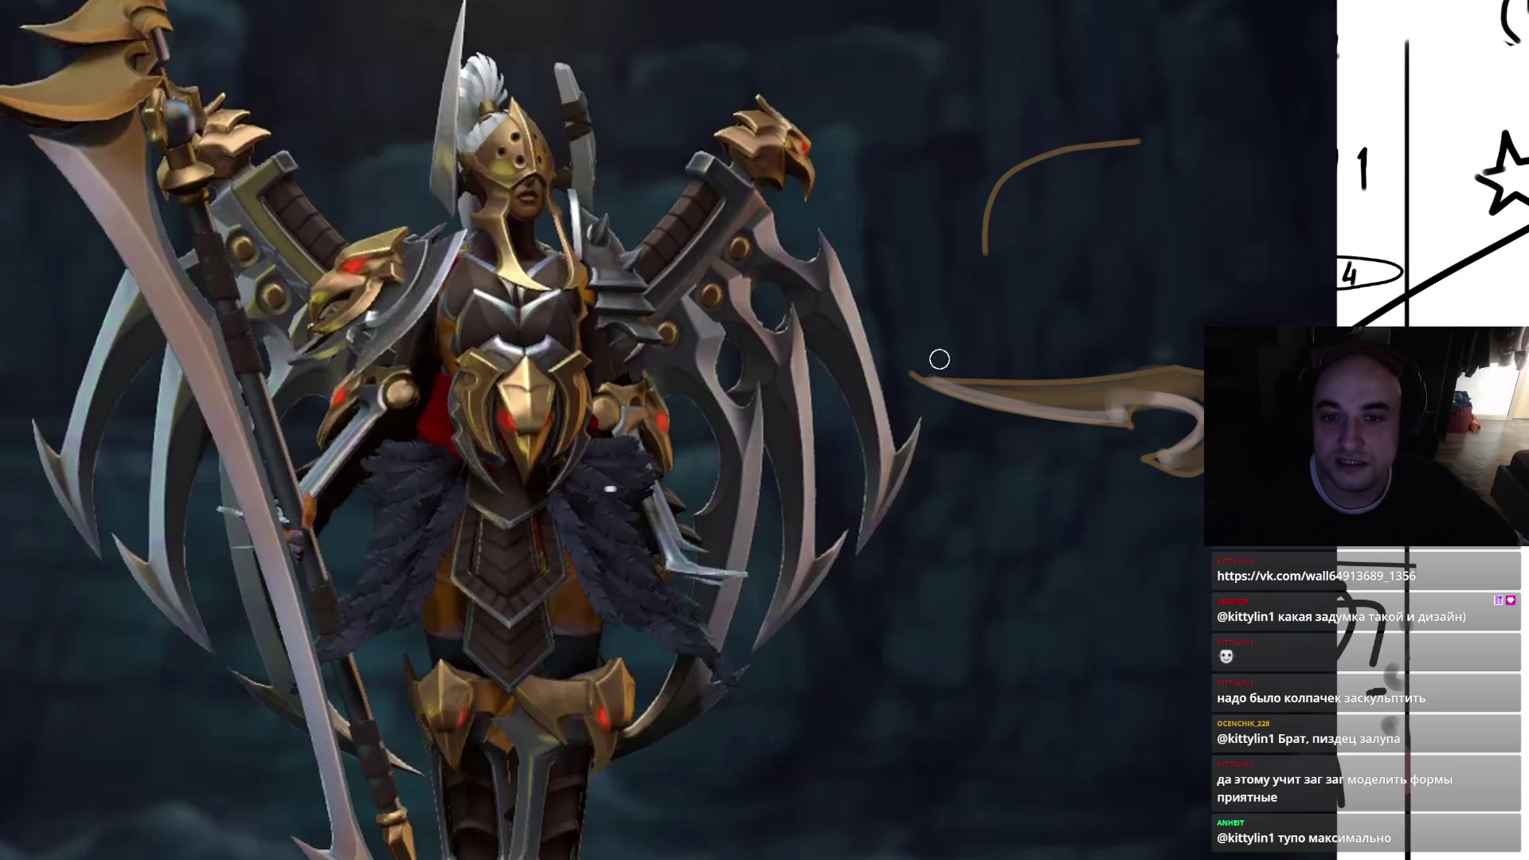
pyautogui.moveTo(557, 478); pyautogui.dragTo(579, 309)
pyautogui.hotkey('ctrl', 'z')
# - Undo the brown blade sketch strokes and curves beside the armoured figure
pyautogui.click(1113, 404)
pyautogui.moveTo(1113, 404); pyautogui.dragTo(1066, 422)
pyautogui.hotkey('ctrl', 'z')
pyautogui.hotkey('ctrl', 'z')
pyautogui.hotkey('ctrl', 'z')
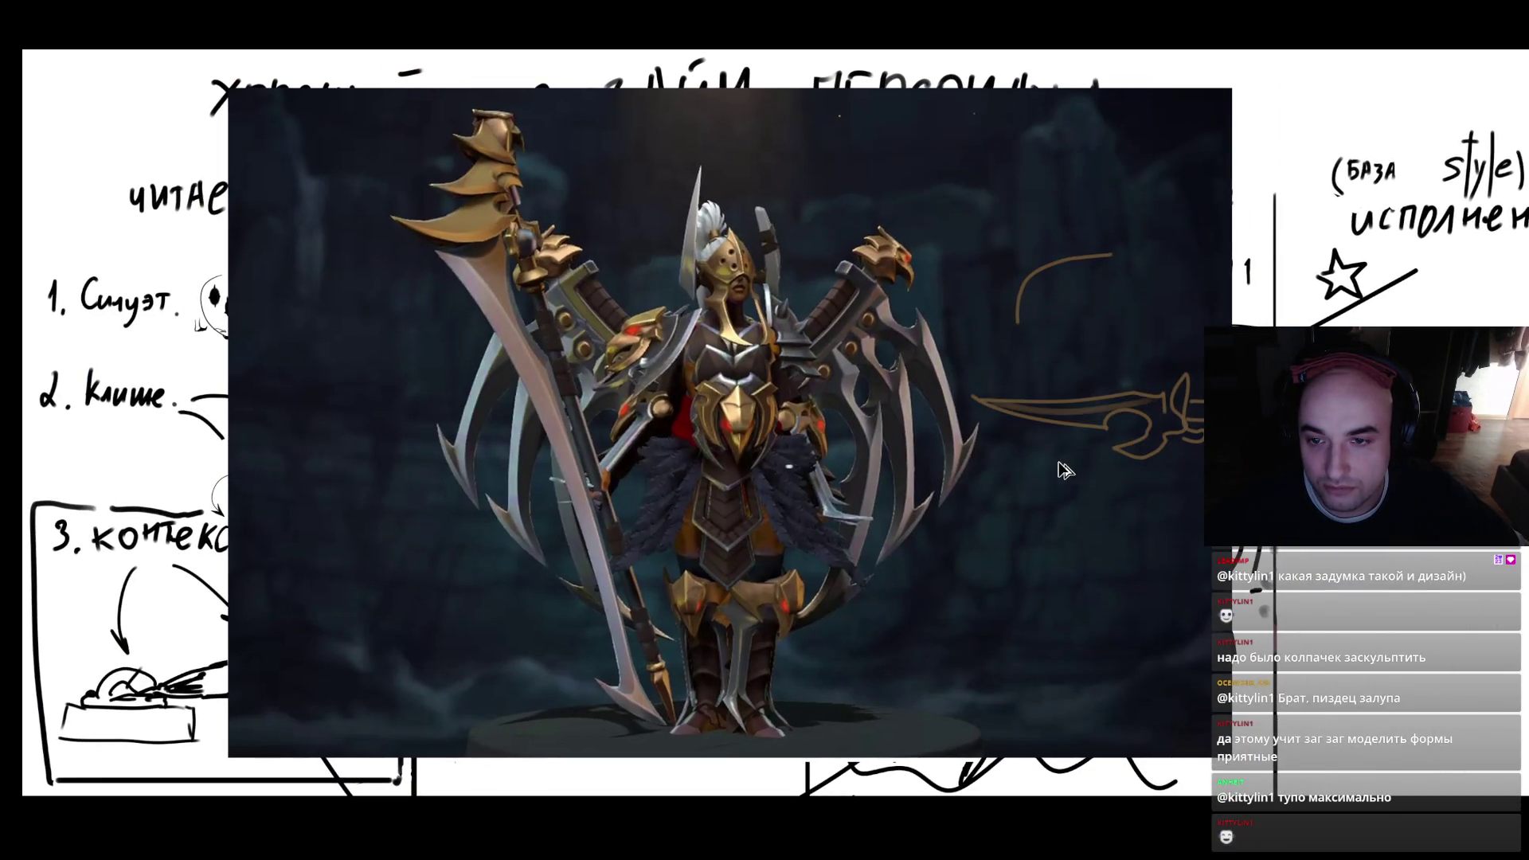
pyautogui.hotkey('ctrl', 'z')
pyautogui.hotkey('ctrl', 'z')
# - Zoom in on the armoured figure's chest emblem, then switch to the Google Images window
pyautogui.click(1005, 483)
pyautogui.click(928, 505)
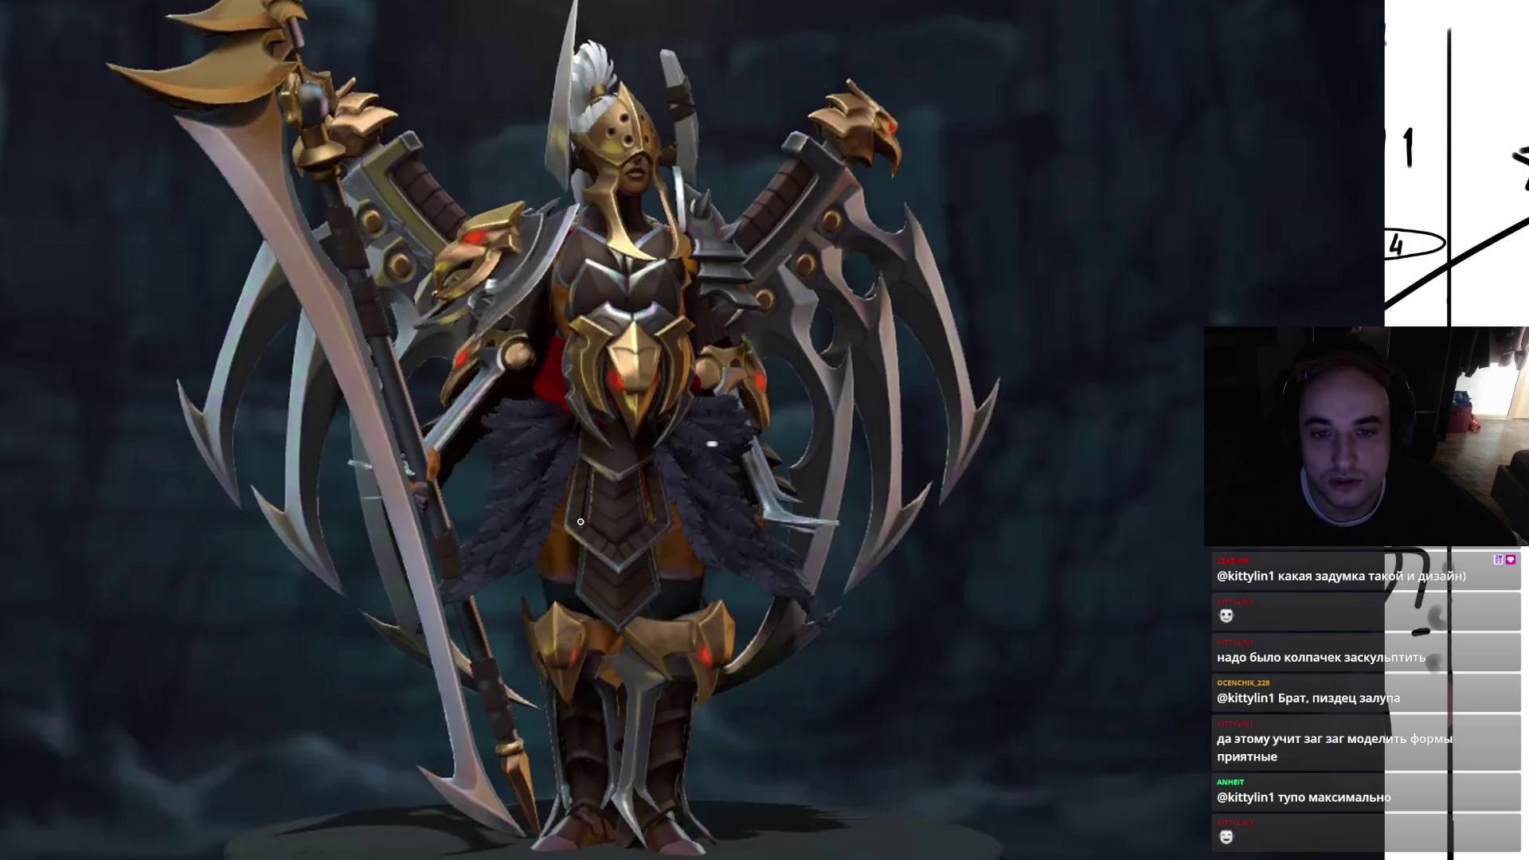
pyautogui.click(661, 306)
pyautogui.scroll(-2, 653, 327)
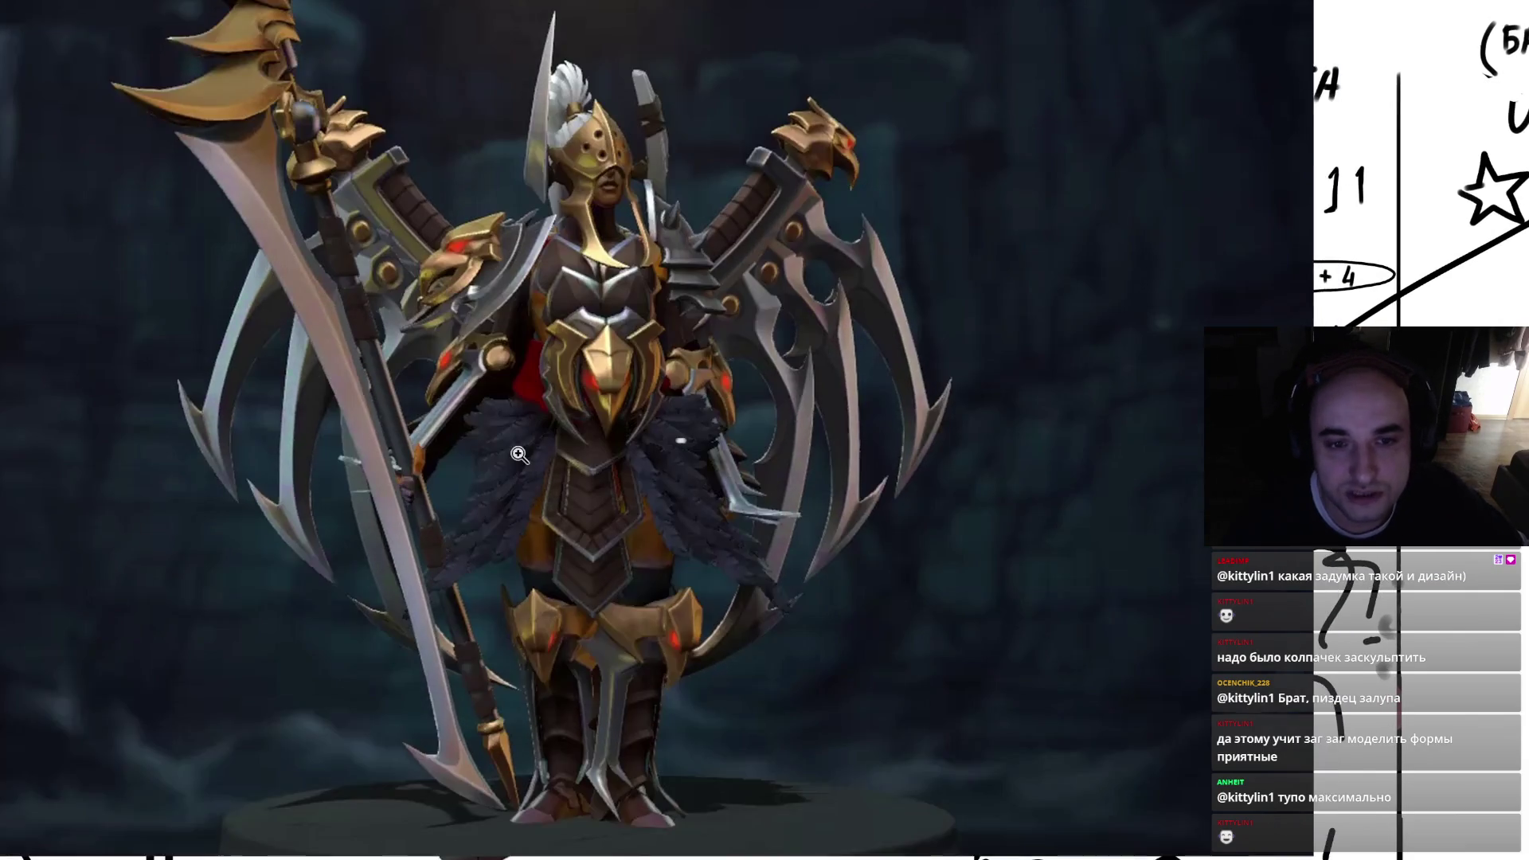
pyautogui.press('Tab')
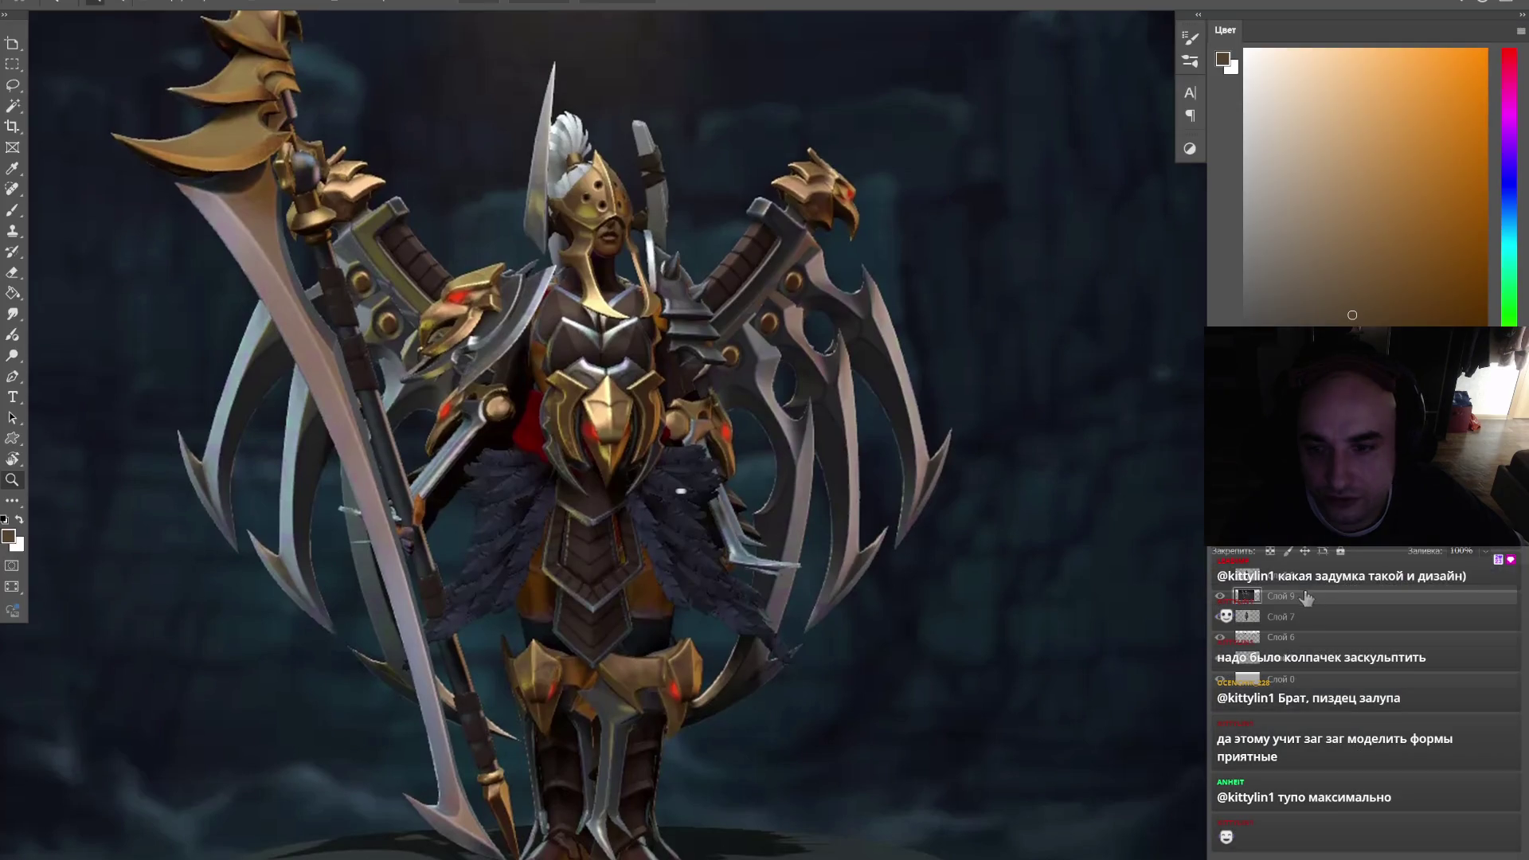
pyautogui.hotkey('alt', 'Tab')
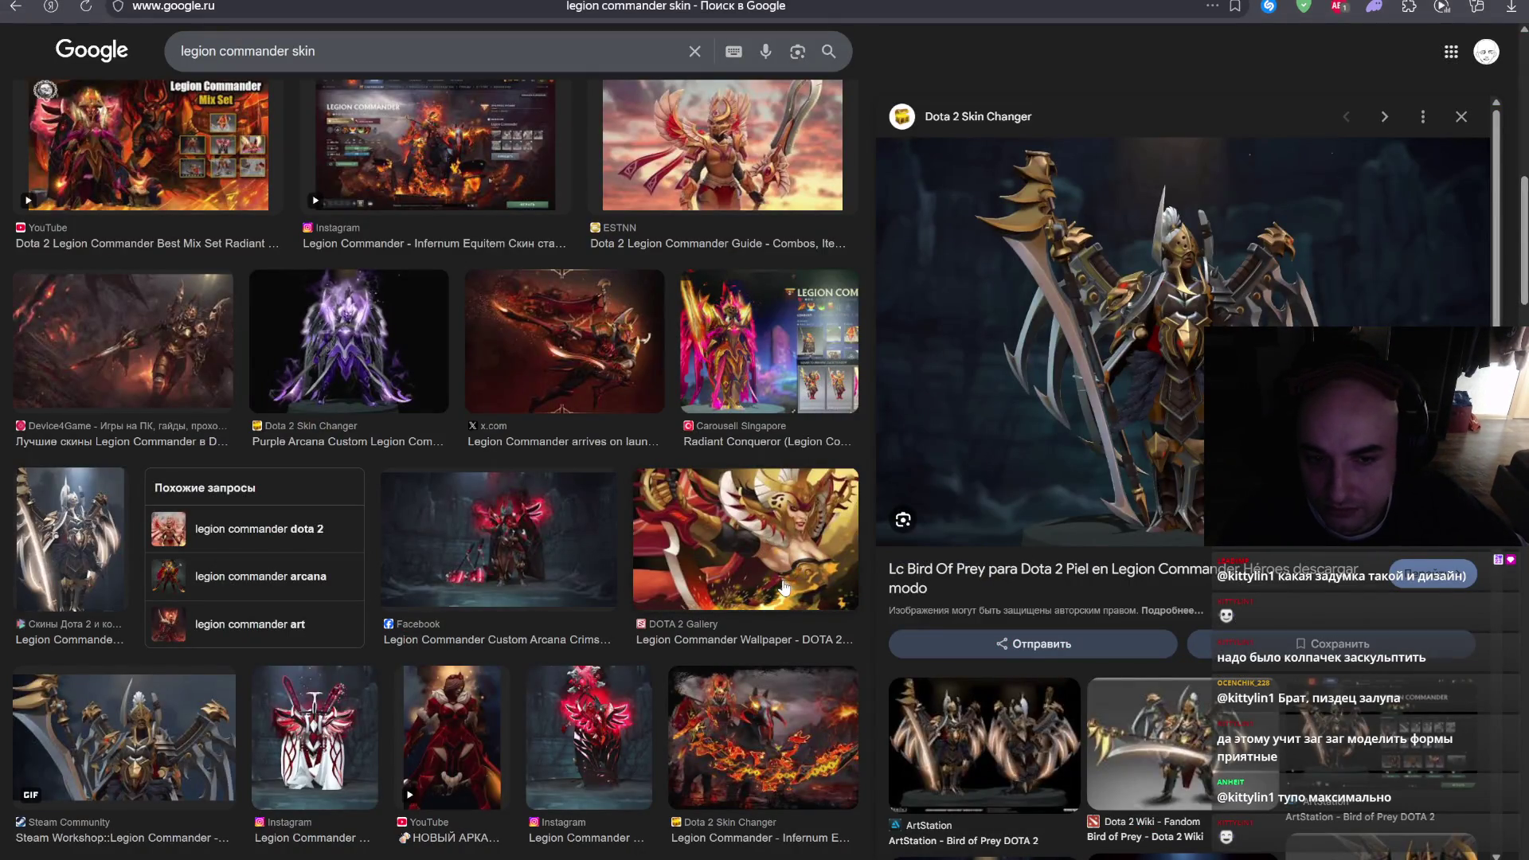
# - Scroll the legion commander skin results, preview the VK Install Skins image, and return to Photoshop
pyautogui.scroll(-8, 785, 587)
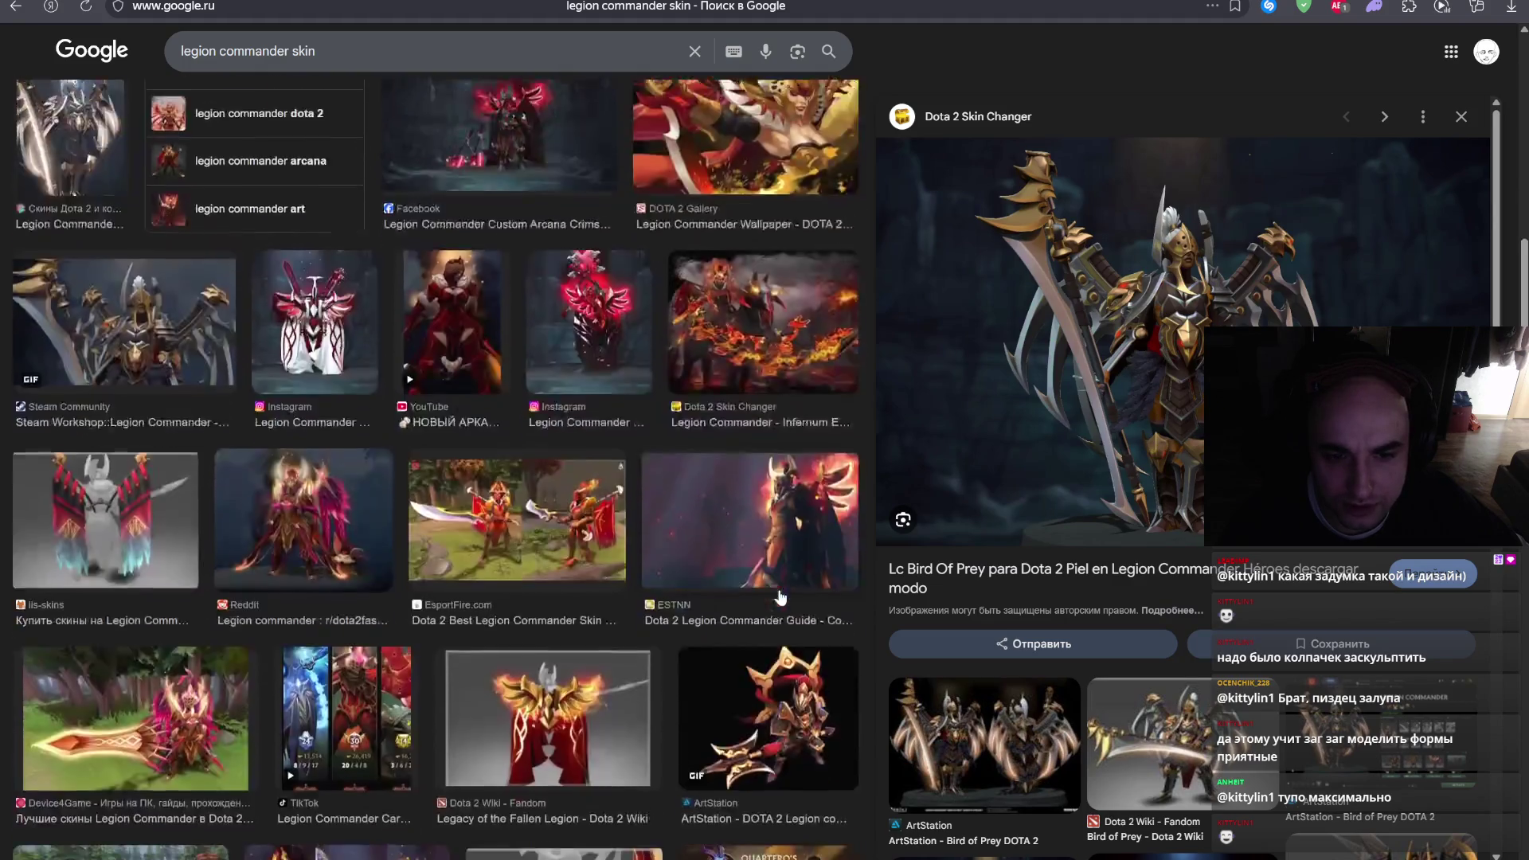
pyautogui.scroll(-1, 774, 657)
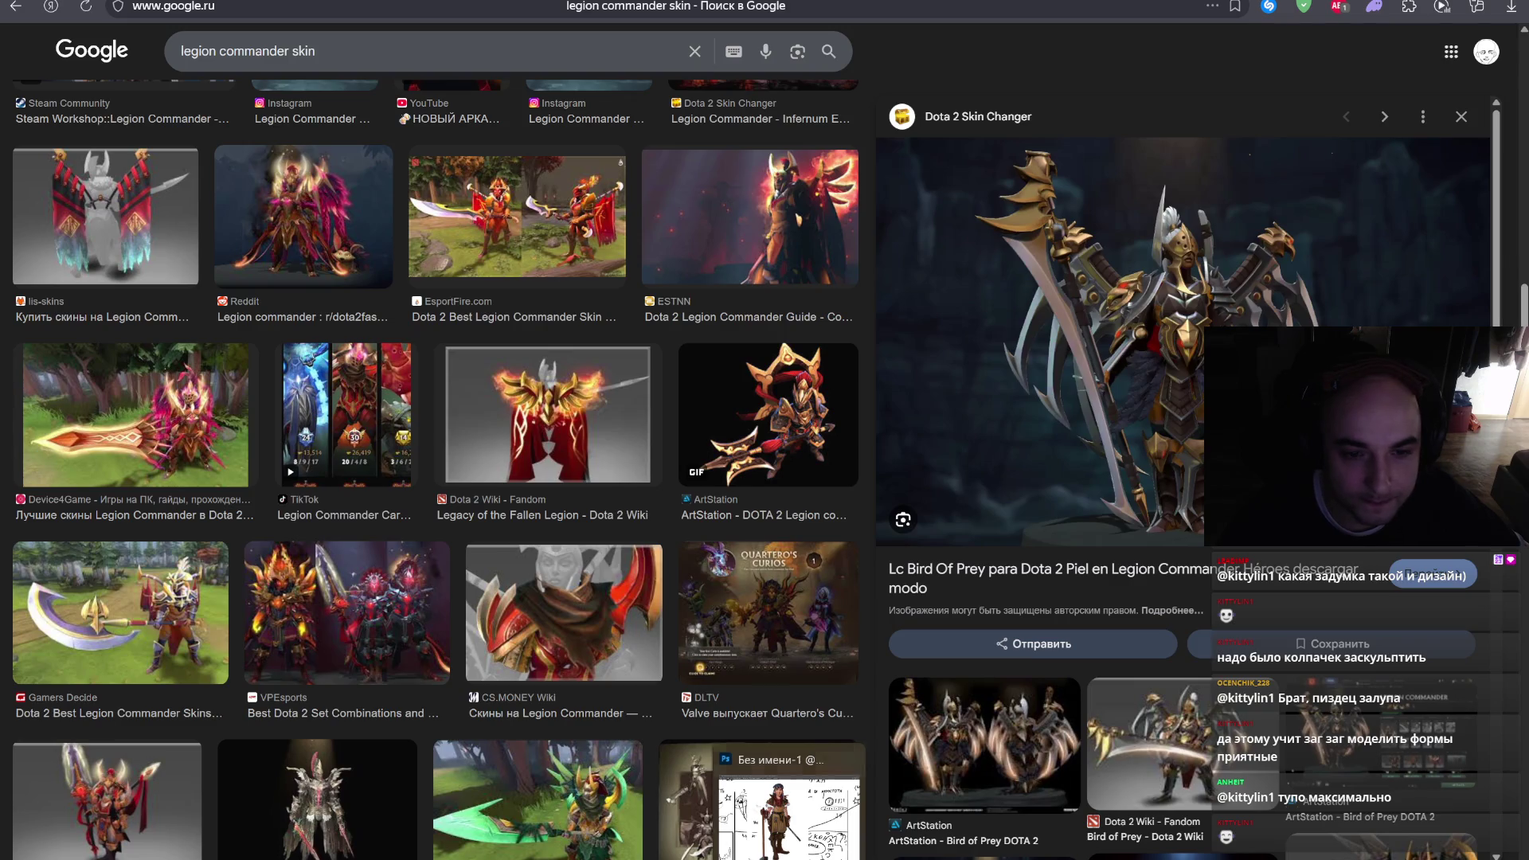
pyautogui.scroll(-2, 538, 743)
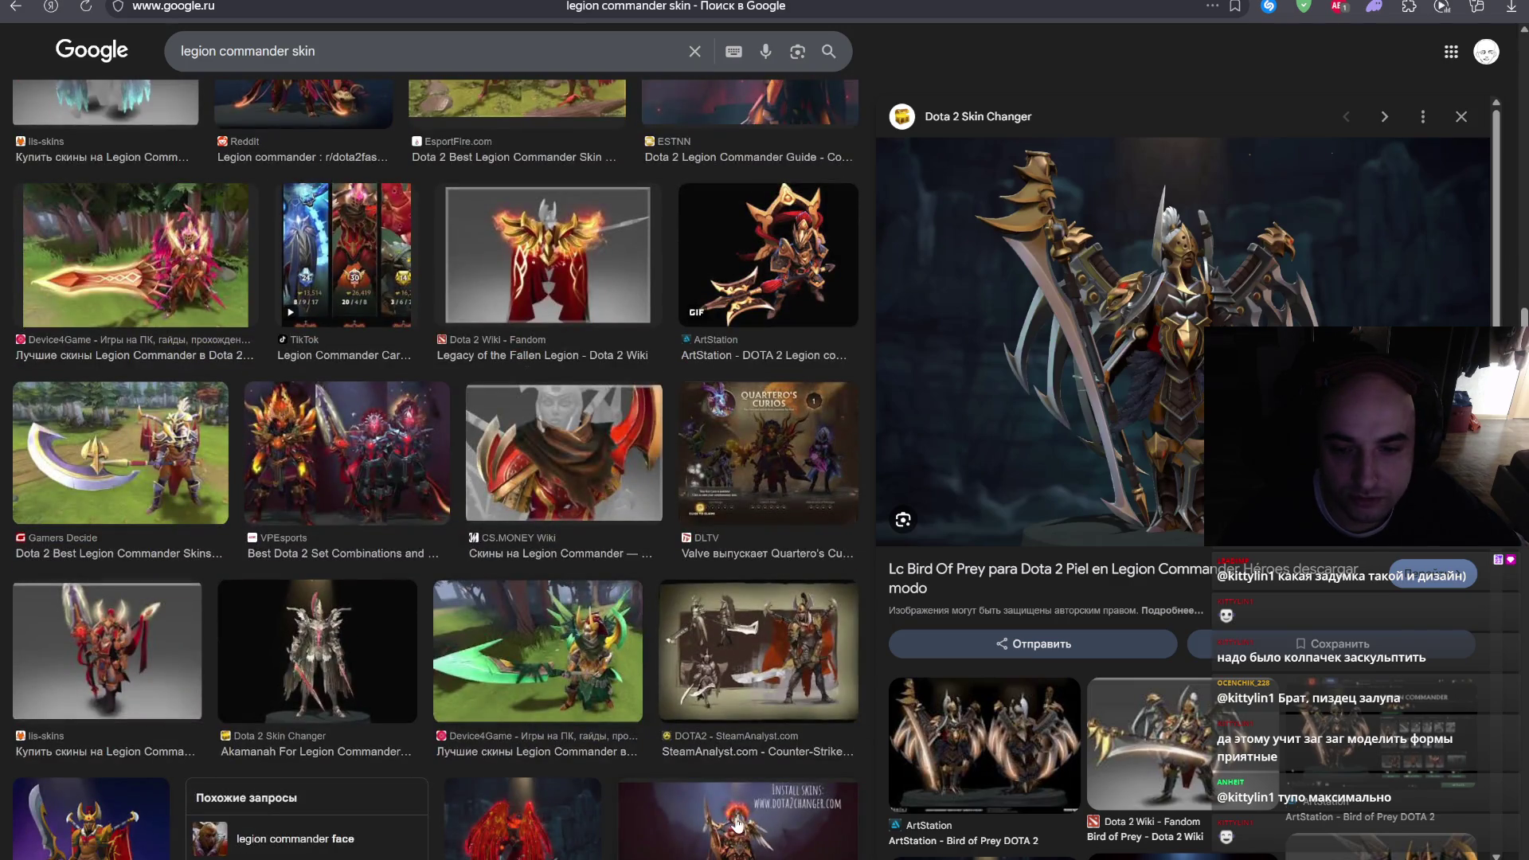
pyautogui.click(737, 826)
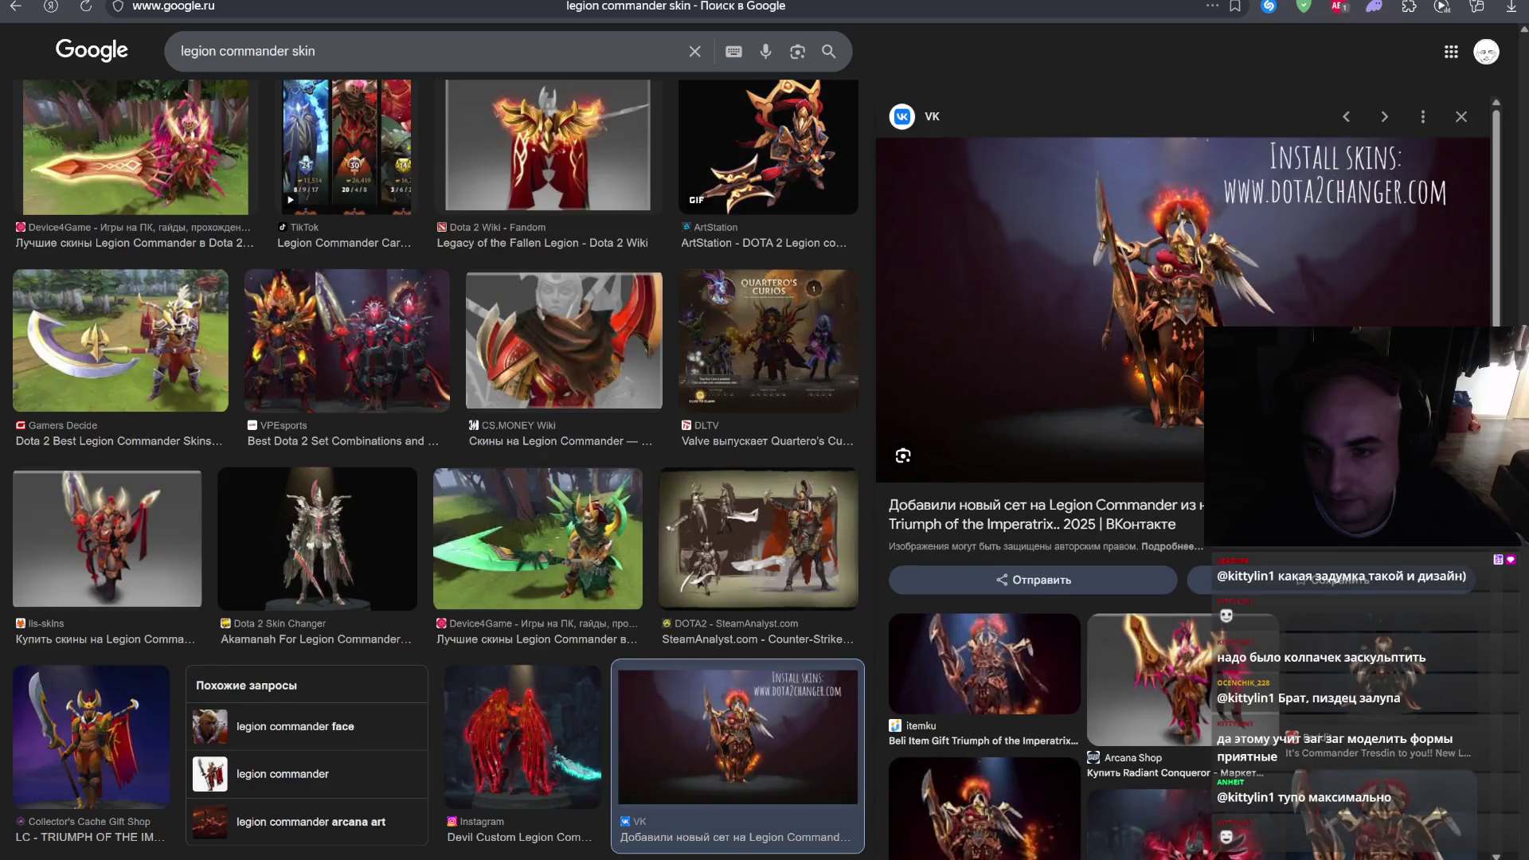
pyautogui.hotkey('alt', 'Tab')
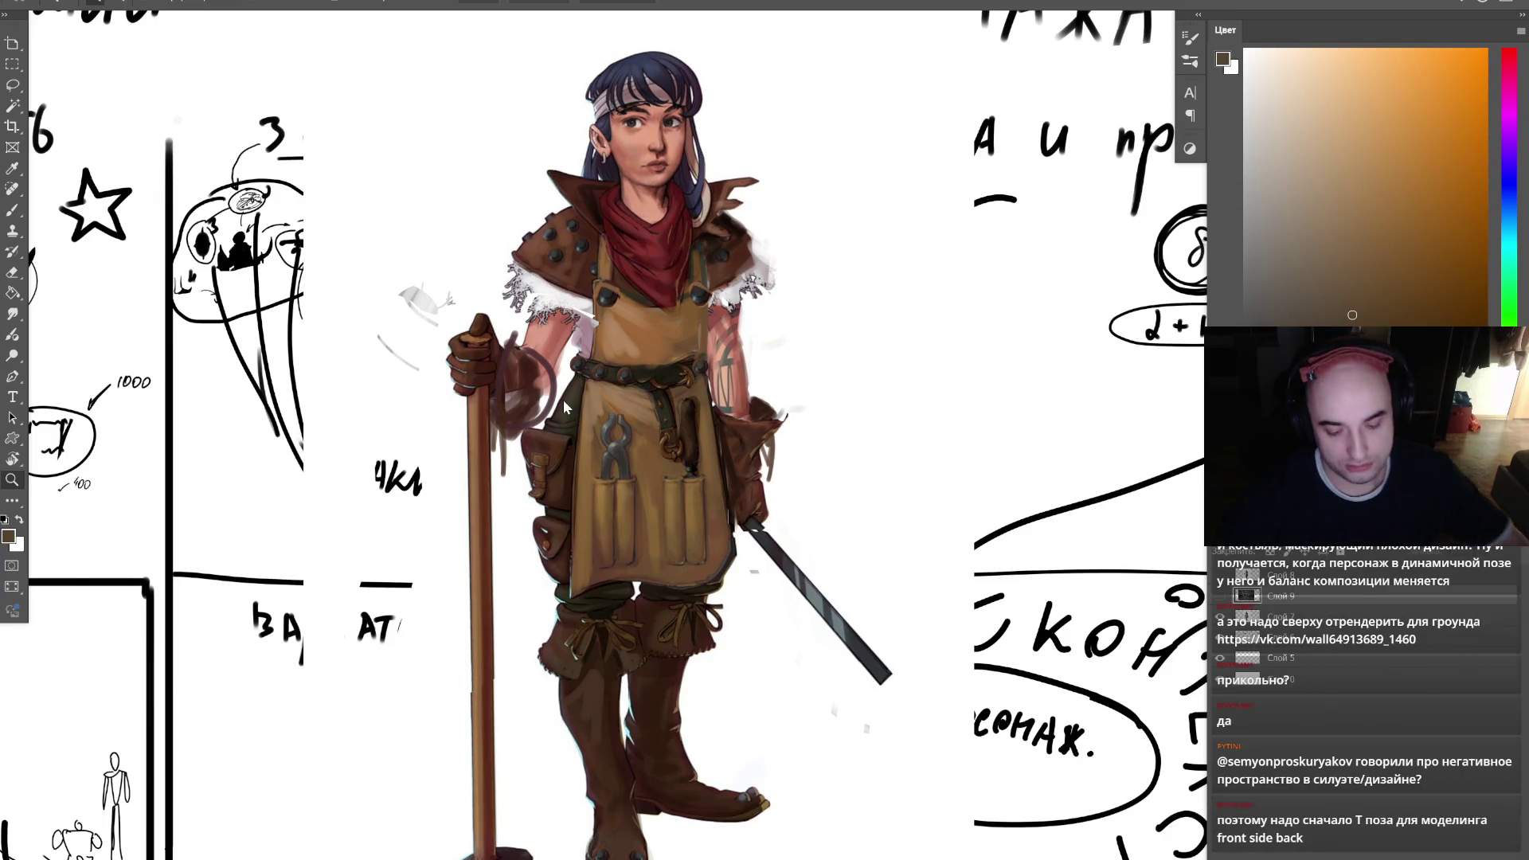
pyautogui.moveTo(821, 383); pyautogui.dragTo(722, 381)
# - Select the brush in black and add a new empty layer above the board
pyautogui.press('b')
pyautogui.press('d')
pyautogui.hotkey('ctrl', 'shift', 'alt', 'n')
pyautogui.moveTo(934, 459); pyautogui.dragTo(715, 562)
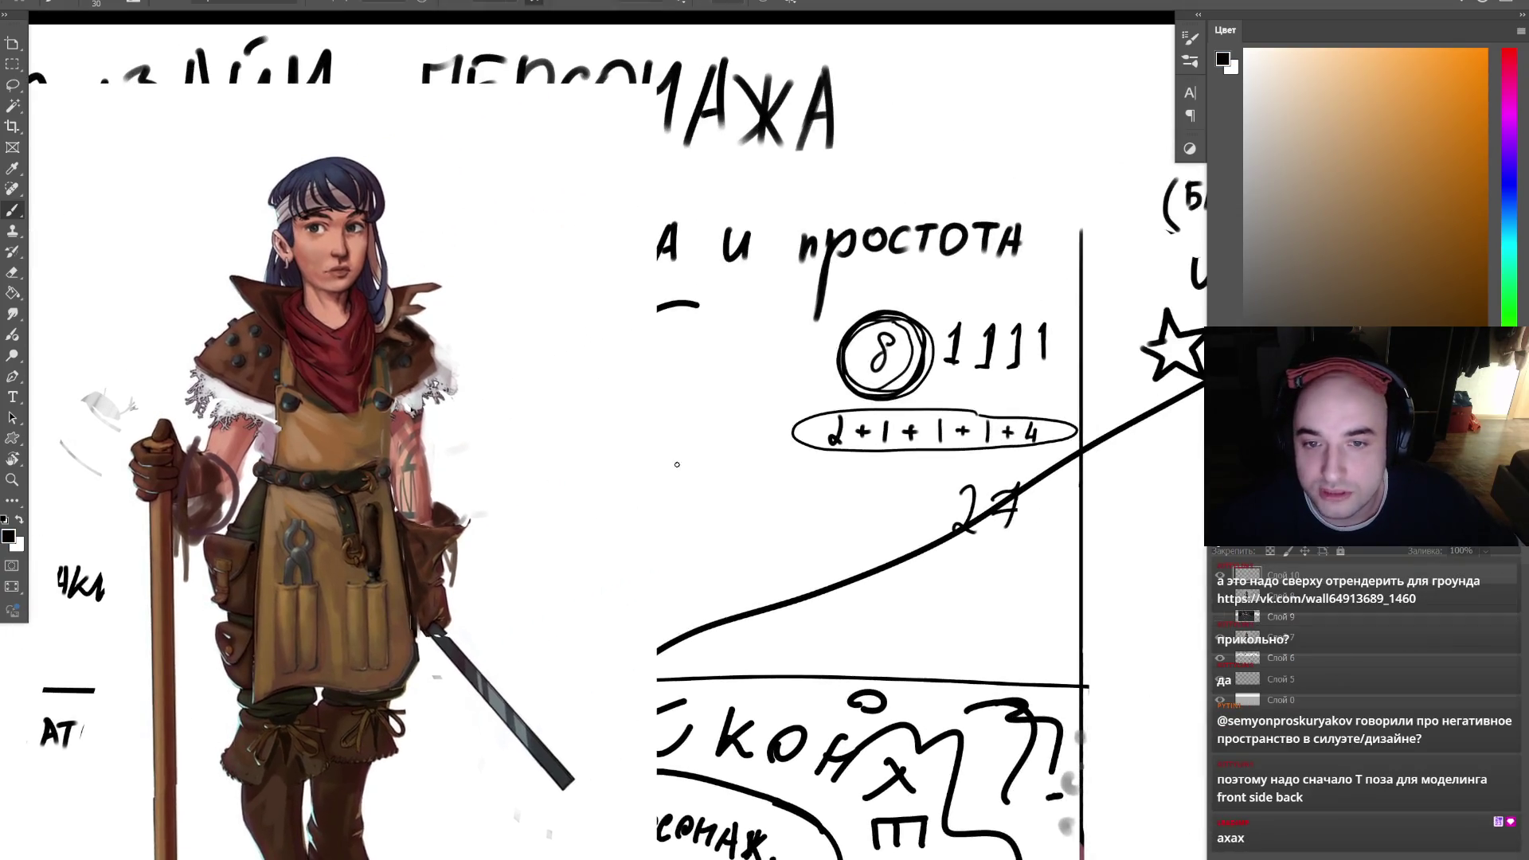
# - Sketch trial grey arcs and outlines with a larger brush, undoing the U-shape and trial strokes
pyautogui.moveTo(605, 411)
pyautogui.mouseDown()
pyautogui.moveTo(605, 536)
pyautogui.moveTo(623, 504)
pyautogui.moveTo(633, 524)
pyautogui.moveTo(651, 470)
pyautogui.moveTo(561, 450)
pyautogui.moveTo(584, 437)
pyautogui.moveTo(594, 549)
pyautogui.moveTo(629, 525)
pyautogui.mouseUp()
pyautogui.press(']')
pyautogui.moveTo(763, 406)
pyautogui.mouseDown()
pyautogui.moveTo(776, 529)
pyautogui.moveTo(832, 415)
pyautogui.moveTo(797, 468)
pyautogui.moveTo(835, 542)
pyautogui.moveTo(876, 486)
pyautogui.moveTo(844, 426)
pyautogui.moveTo(874, 410)
pyautogui.mouseUp()
pyautogui.hotkey('ctrl', 'z')
pyautogui.press(']')
pyautogui.press(']')
pyautogui.moveTo(684, 434)
pyautogui.mouseDown()
pyautogui.moveTo(591, 675)
pyautogui.moveTo(808, 637)
pyautogui.mouseUp()
pyautogui.moveTo(601, 525)
pyautogui.mouseDown()
pyautogui.moveTo(569, 629)
pyautogui.moveTo(621, 618)
pyautogui.mouseUp()
pyautogui.hotkey('ctrl', 'z')
pyautogui.hotkey('ctrl', 'z')
# - Sketch a grey figure's legs, feet, arms and head beside the blacksmith girl
pyautogui.hotkey('ctrl', 'z')
pyautogui.moveTo(569, 510)
pyautogui.mouseDown()
pyautogui.moveTo(545, 593)
pyautogui.moveTo(667, 459)
pyautogui.moveTo(645, 511)
pyautogui.mouseUp()
pyautogui.moveTo(536, 596)
pyautogui.mouseDown()
pyautogui.moveTo(518, 621)
pyautogui.moveTo(554, 605)
pyautogui.mouseUp()
pyautogui.moveTo(741, 480)
pyautogui.mouseDown()
pyautogui.moveTo(777, 482)
pyautogui.moveTo(848, 610)
pyautogui.moveTo(884, 615)
pyautogui.moveTo(844, 601)
pyautogui.moveTo(808, 526)
pyautogui.moveTo(836, 609)
pyautogui.mouseUp()
pyautogui.hotkey('ctrl', 'z')
pyautogui.moveTo(795, 510); pyautogui.dragTo(796, 565)
pyautogui.moveTo(796, 519); pyautogui.dragTo(693, 486)
pyautogui.moveTo(733, 430)
pyautogui.mouseDown()
pyautogui.moveTo(785, 472)
pyautogui.moveTo(702, 443)
pyautogui.mouseUp()
pyautogui.moveTo(622, 399)
pyautogui.mouseDown()
pyautogui.moveTo(769, 201)
pyautogui.moveTo(788, 239)
pyautogui.moveTo(780, 207)
pyautogui.mouseUp()
pyautogui.moveTo(597, 358)
pyautogui.mouseDown()
pyautogui.moveTo(709, 259)
pyautogui.moveTo(613, 318)
pyautogui.moveTo(580, 418)
pyautogui.moveTo(693, 319)
pyautogui.moveTo(713, 340)
pyautogui.moveTo(749, 331)
pyautogui.moveTo(693, 338)
pyautogui.moveTo(756, 319)
pyautogui.moveTo(780, 334)
pyautogui.moveTo(816, 301)
pyautogui.moveTo(828, 350)
pyautogui.moveTo(812, 398)
pyautogui.moveTo(785, 366)
pyautogui.moveTo(781, 382)
pyautogui.moveTo(701, 390)
pyautogui.moveTo(764, 375)
pyautogui.moveTo(765, 391)
pyautogui.mouseUp()
pyautogui.hotkey('ctrl', 'z')
# - Add the figure's arm, hips and an oval, then undo all the grey sketch strokes
pyautogui.press('e')
pyautogui.press('b')
pyautogui.moveTo(659, 384)
pyautogui.mouseDown()
pyautogui.moveTo(662, 446)
pyautogui.moveTo(745, 439)
pyautogui.moveTo(730, 432)
pyautogui.moveTo(685, 493)
pyautogui.moveTo(764, 526)
pyautogui.mouseUp()
pyautogui.press(']')
pyautogui.moveTo(879, 170); pyautogui.dragTo(609, 215)
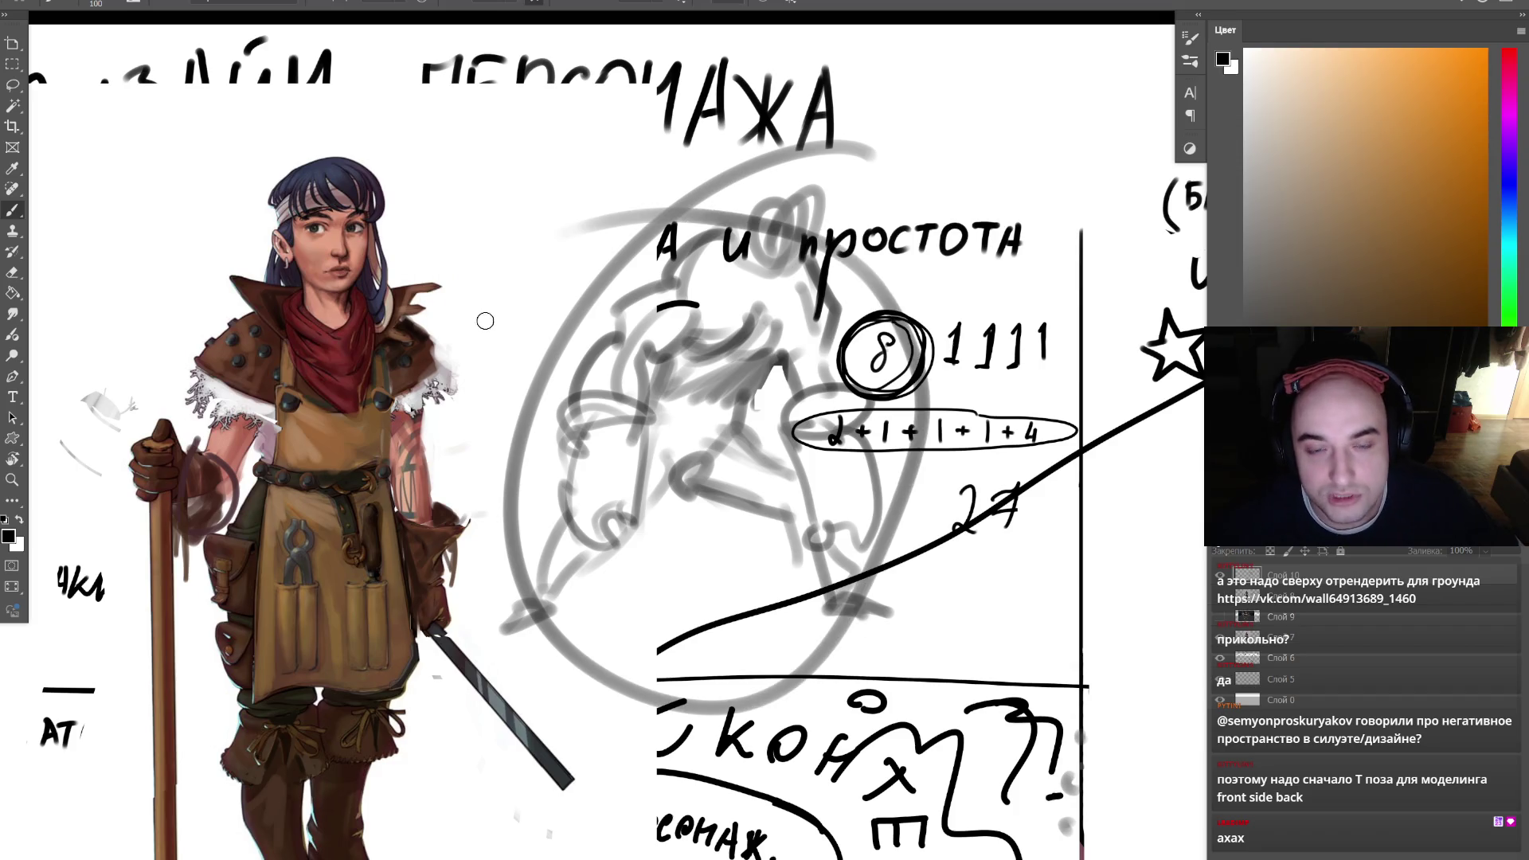
pyautogui.hotkey('ctrl', 'z')
pyautogui.hotkey('ctrl', 'z')
pyautogui.hotkey('ctrl', 'z')
pyautogui.hotkey('ctrl', 'z')
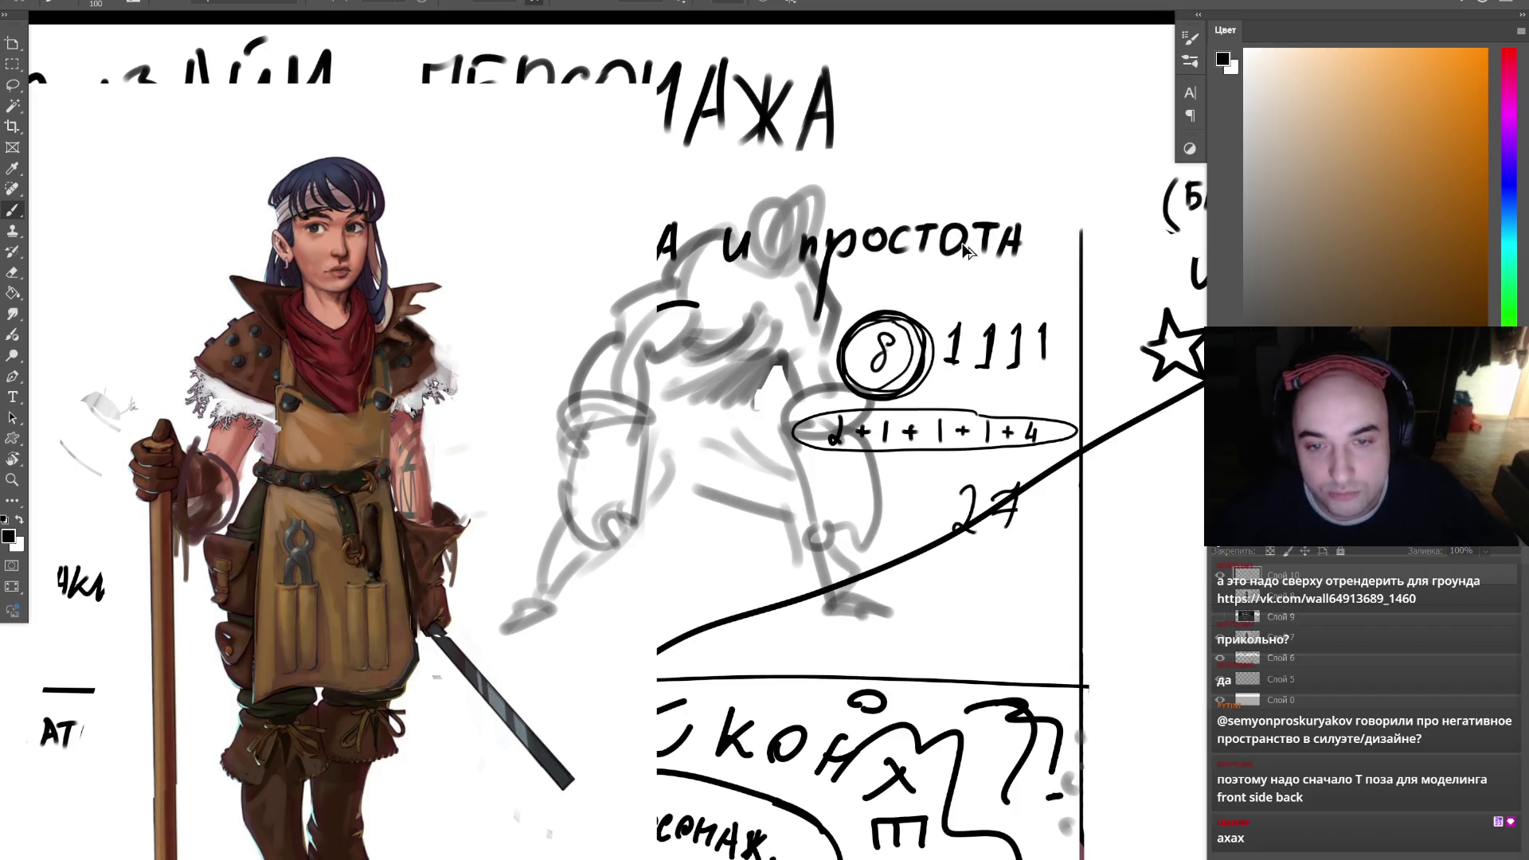
pyautogui.hotkey('ctrl', 'z')
pyautogui.hotkey('ctrl', 'z')
pyautogui.hotkey('ctrl', 'z')
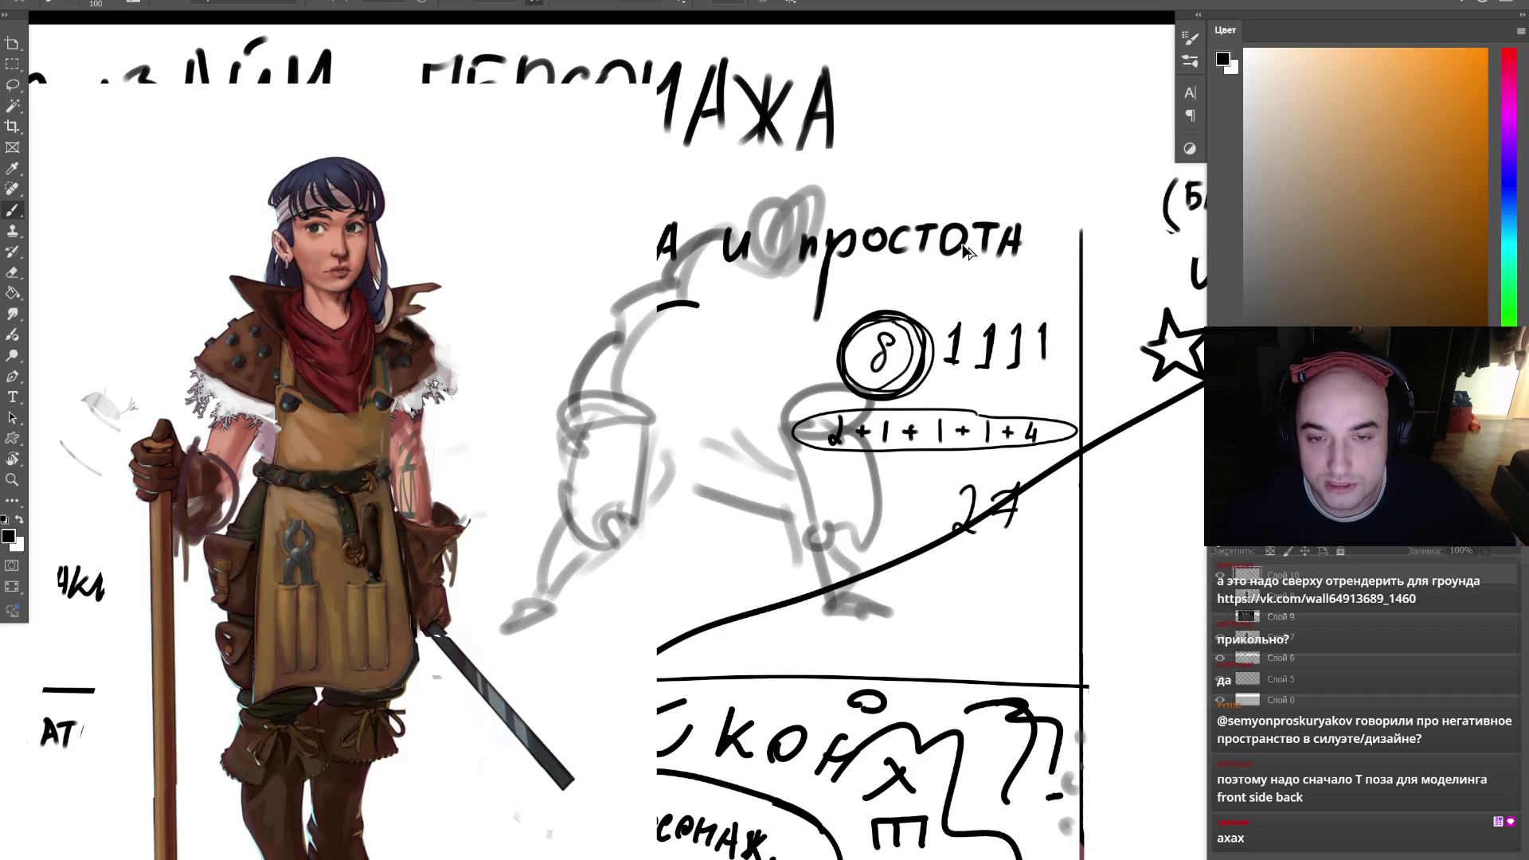
pyautogui.hotkey('ctrl', 'z')
pyautogui.hotkey('ctrl', 'z')
pyautogui.hotkey('ctrl', 'z')
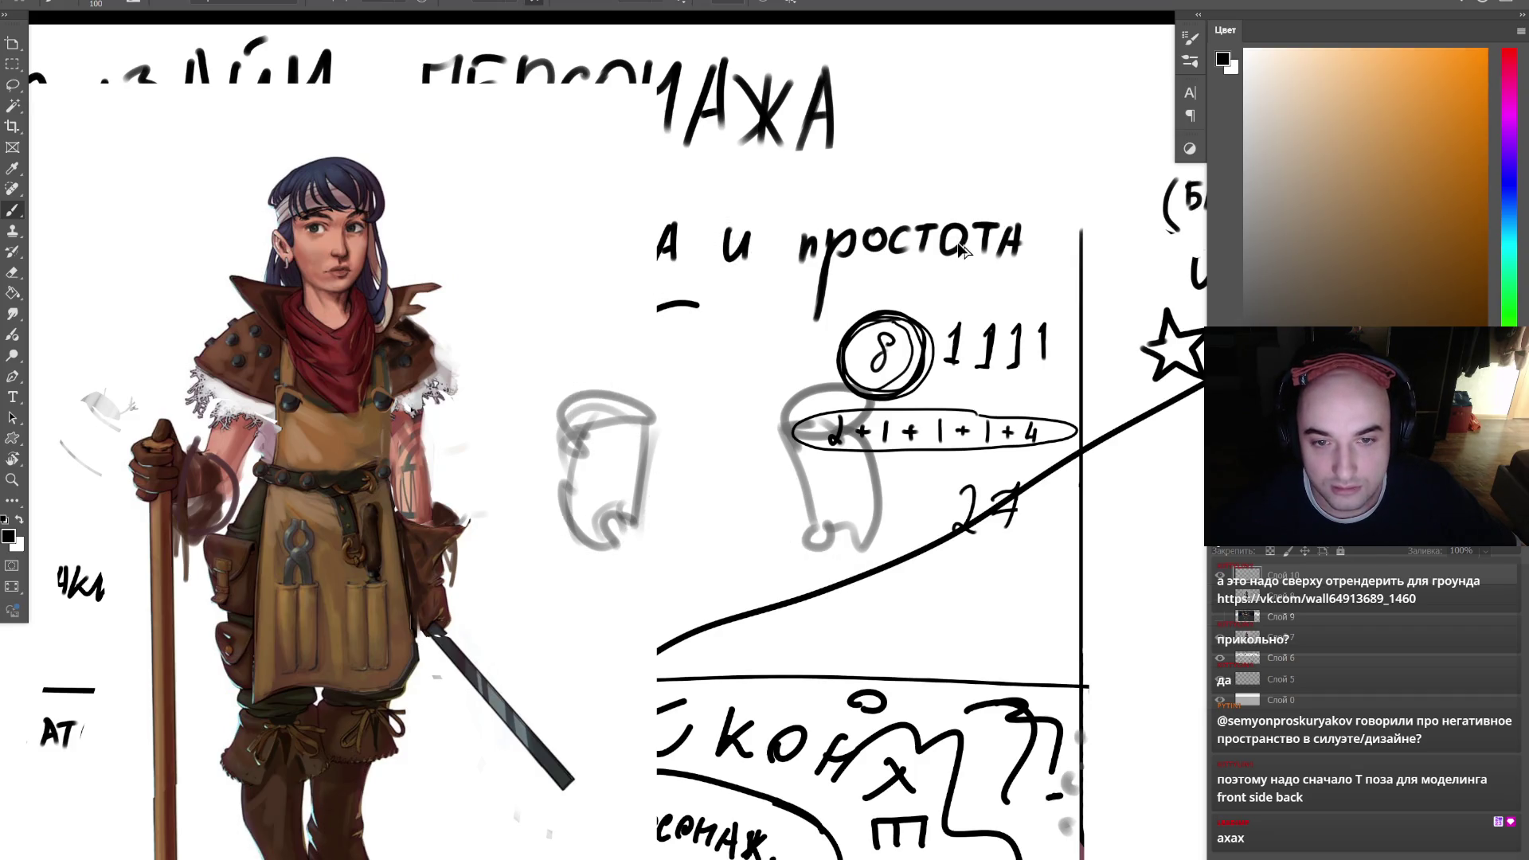
# - Zoom in on the blacksmith girl
pyautogui.press('z')
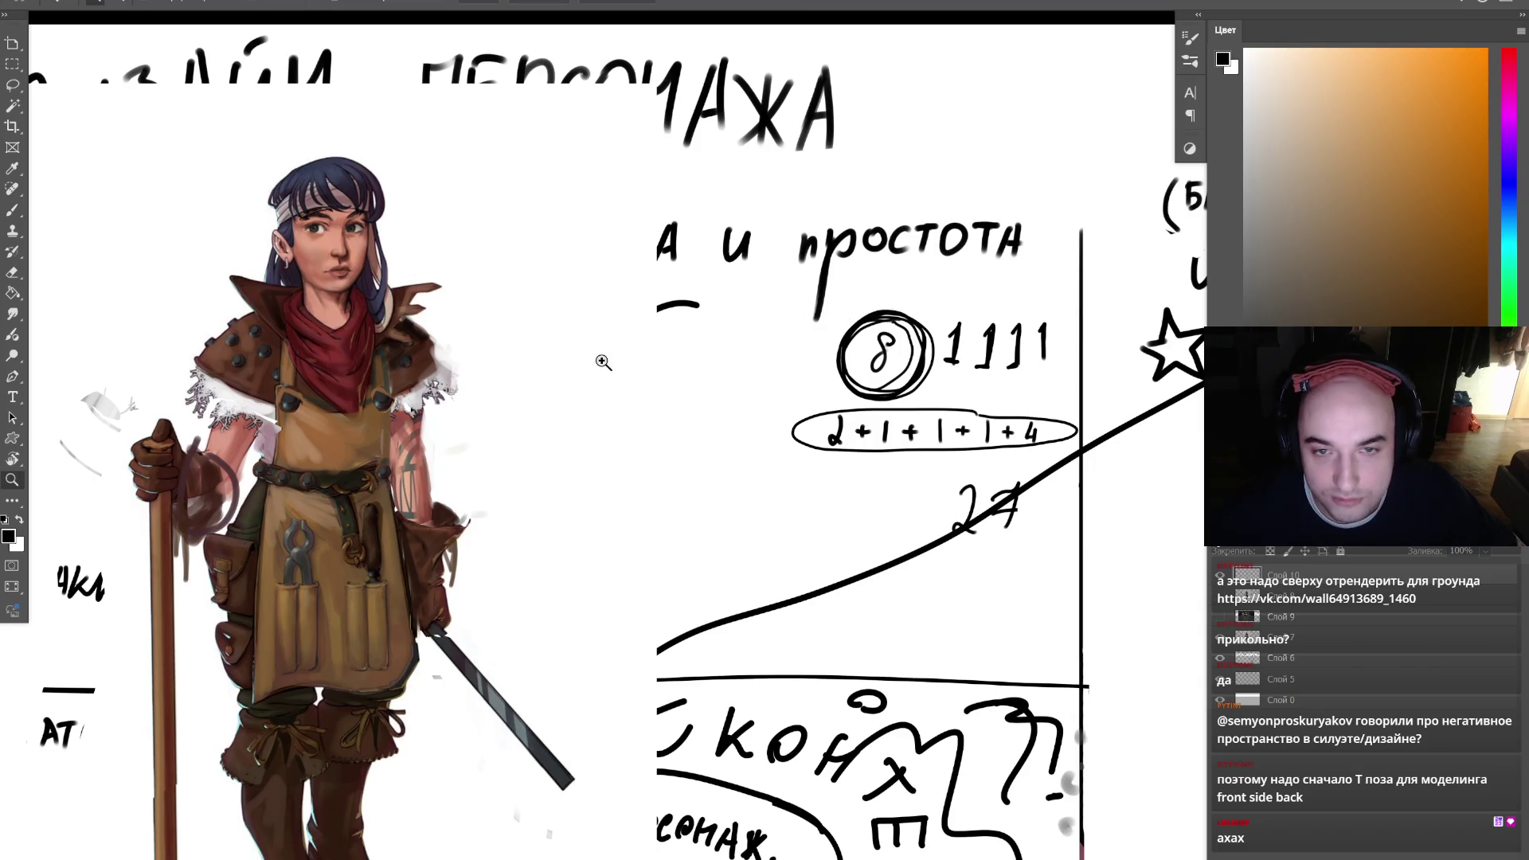
pyautogui.scroll(-2, 603, 362)
pyautogui.click(585, 400)
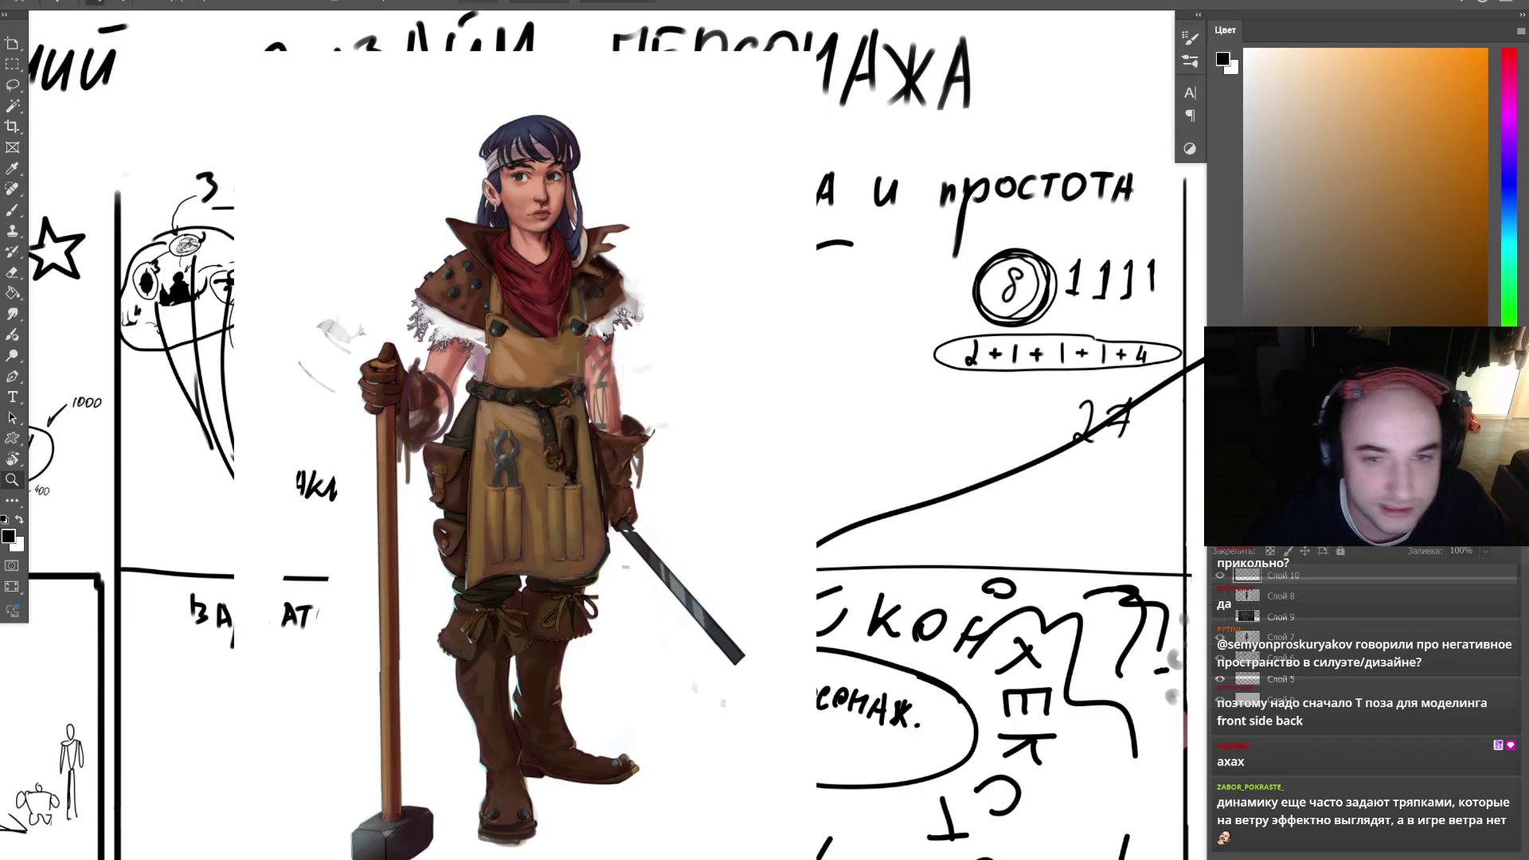
# - Zoom out to the whole board and back in close on the blacksmith girl
pyautogui.moveTo(605, 209)
pyautogui.mouseDown()
pyautogui.moveTo(427, 167)
pyautogui.moveTo(493, 397)
pyautogui.mouseUp()
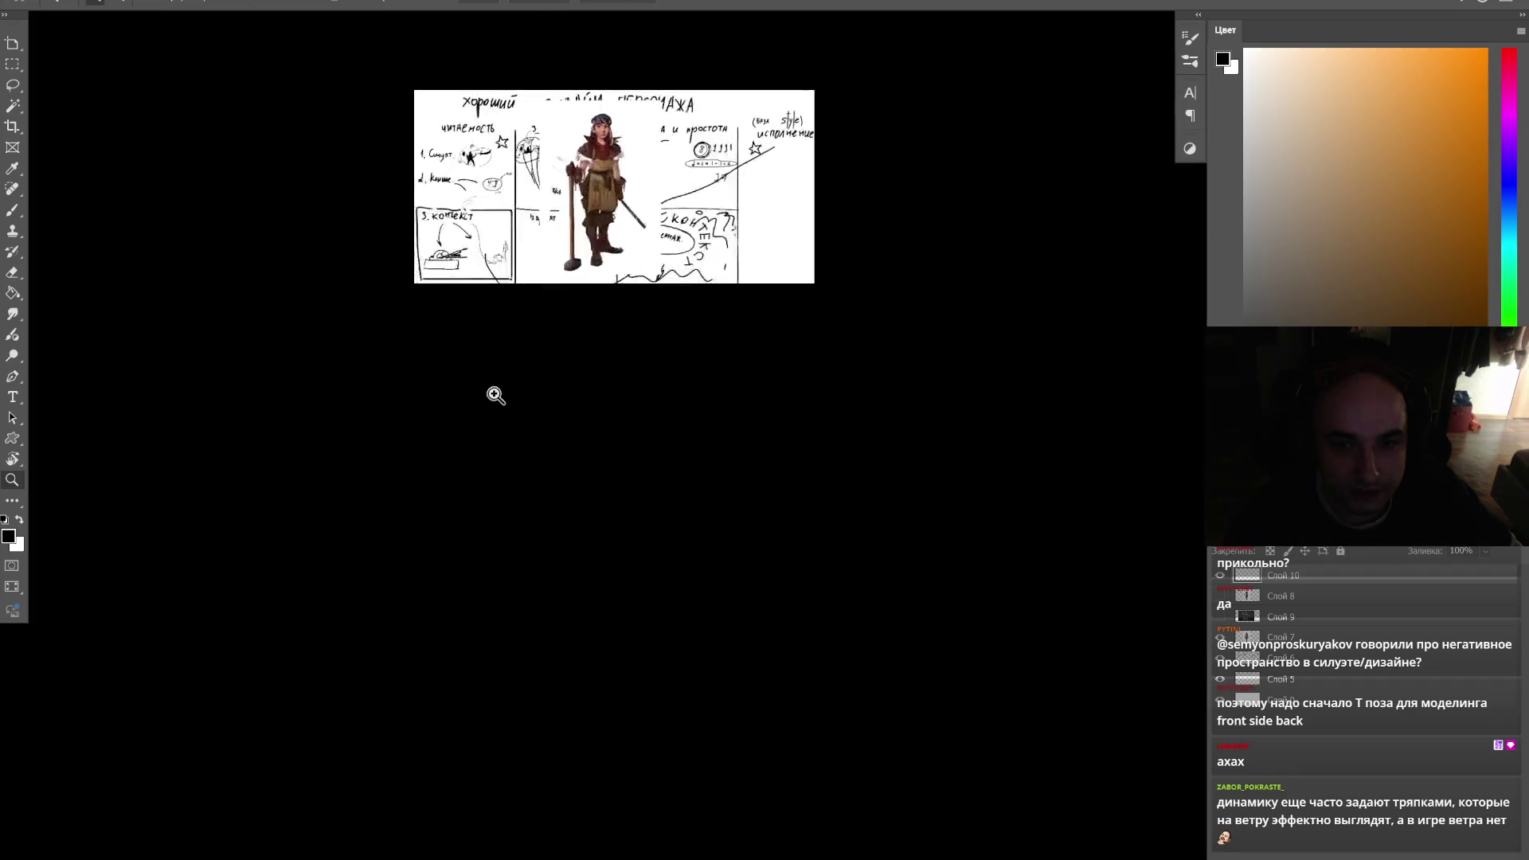
pyautogui.click(493, 396)
pyautogui.click(568, 301)
pyautogui.press('b')
# - Sweep a large black curve from her hair past her left side, after undoing two trial loops
pyautogui.moveTo(621, 49); pyautogui.dragTo(442, 471)
pyautogui.moveTo(510, 317)
pyautogui.mouseDown()
pyautogui.moveTo(637, 64)
pyautogui.moveTo(469, 478)
pyautogui.moveTo(430, 466)
pyautogui.mouseUp()
pyautogui.hotkey('ctrl', 'z')
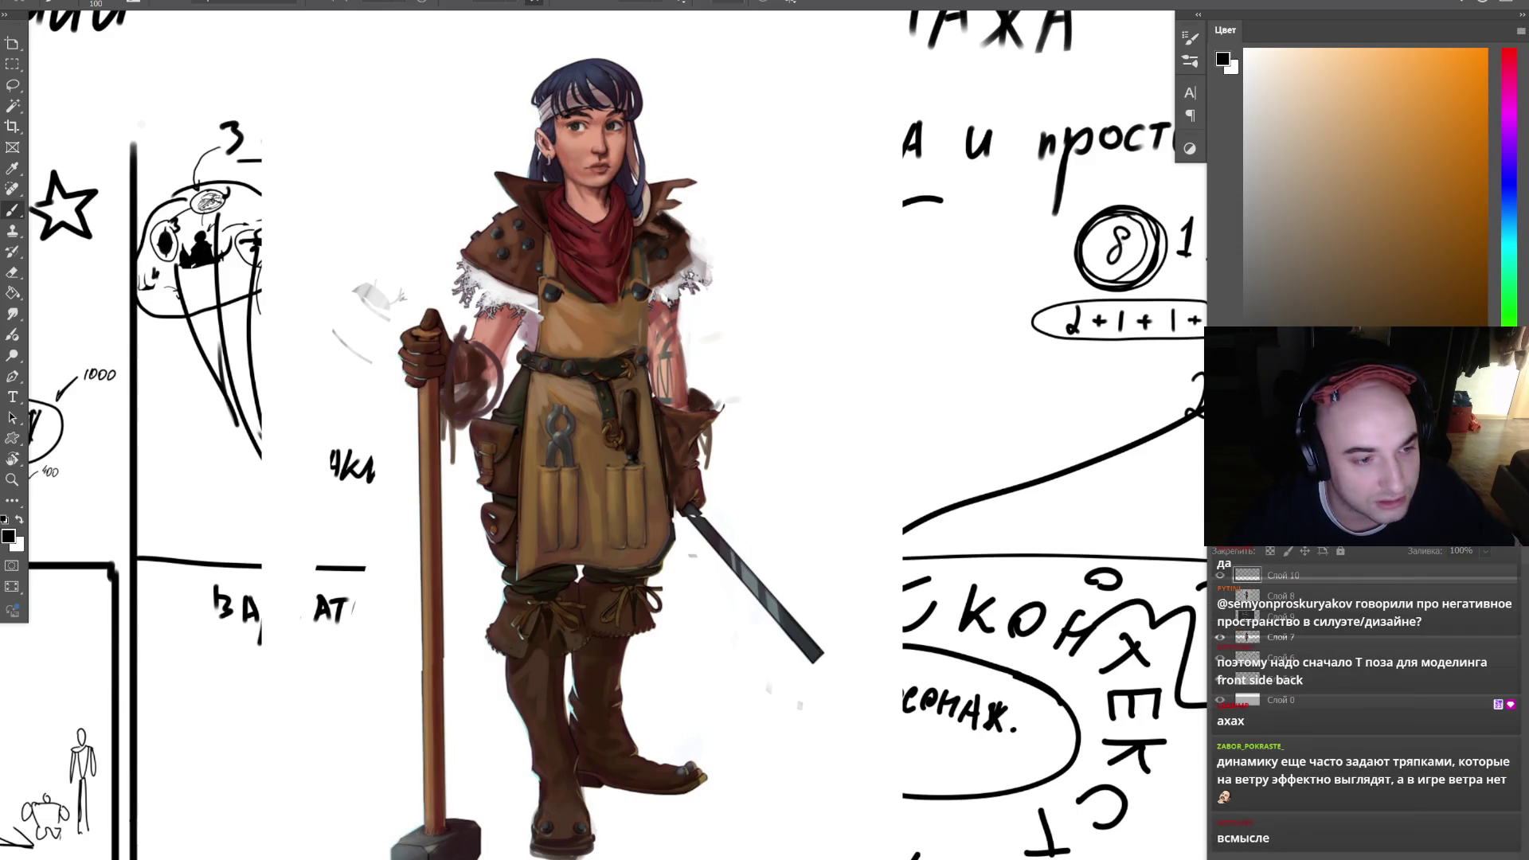
pyautogui.moveTo(740, 75)
pyautogui.mouseDown()
pyautogui.moveTo(549, 713)
pyautogui.moveTo(637, 70)
pyautogui.mouseUp()
pyautogui.hotkey('ctrl', 'z')
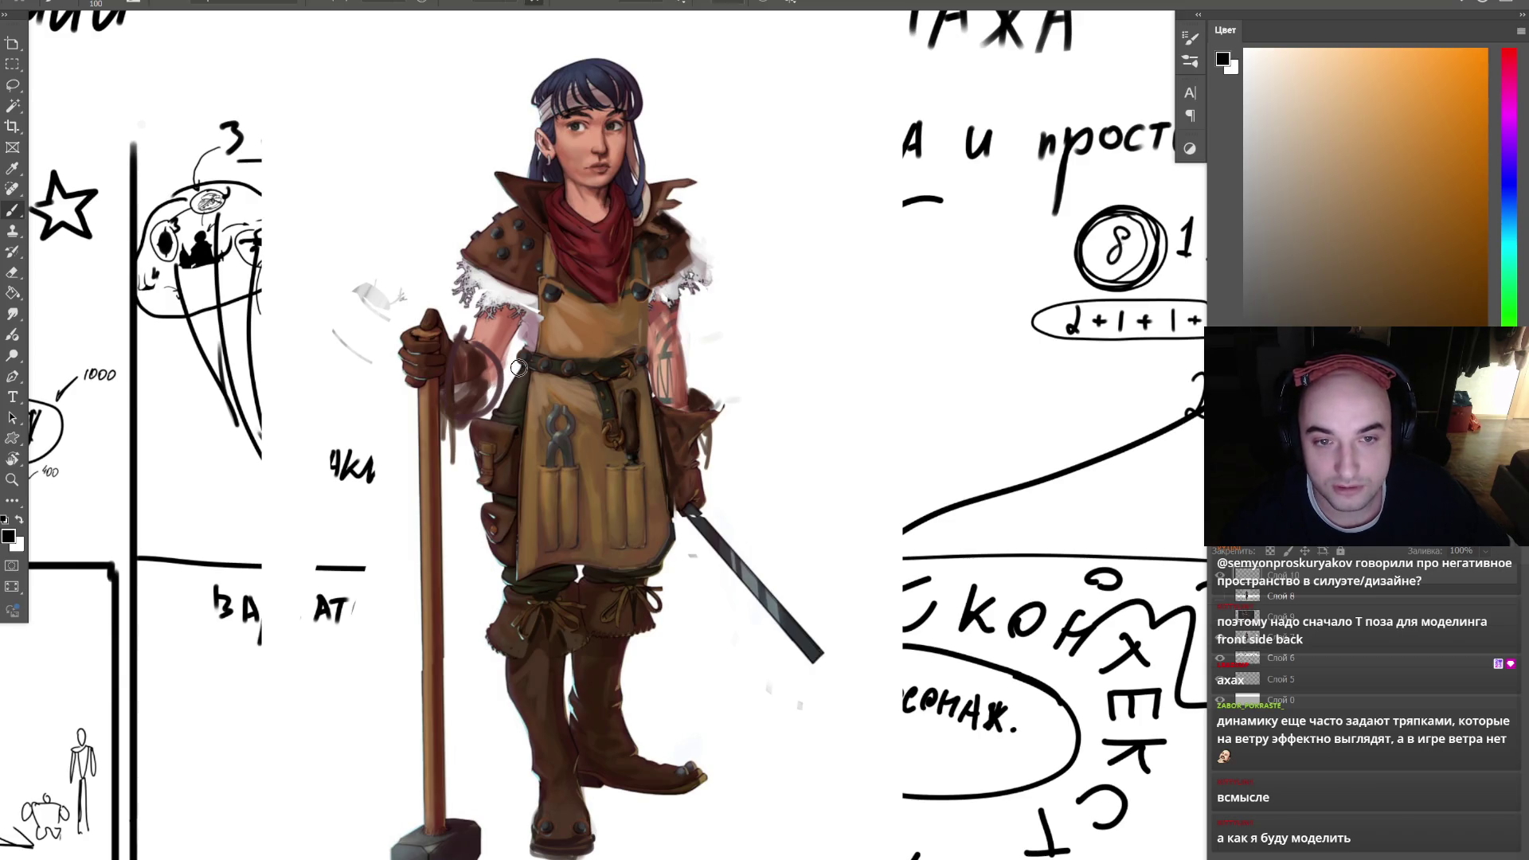
pyautogui.moveTo(637, 13); pyautogui.dragTo(835, 480)
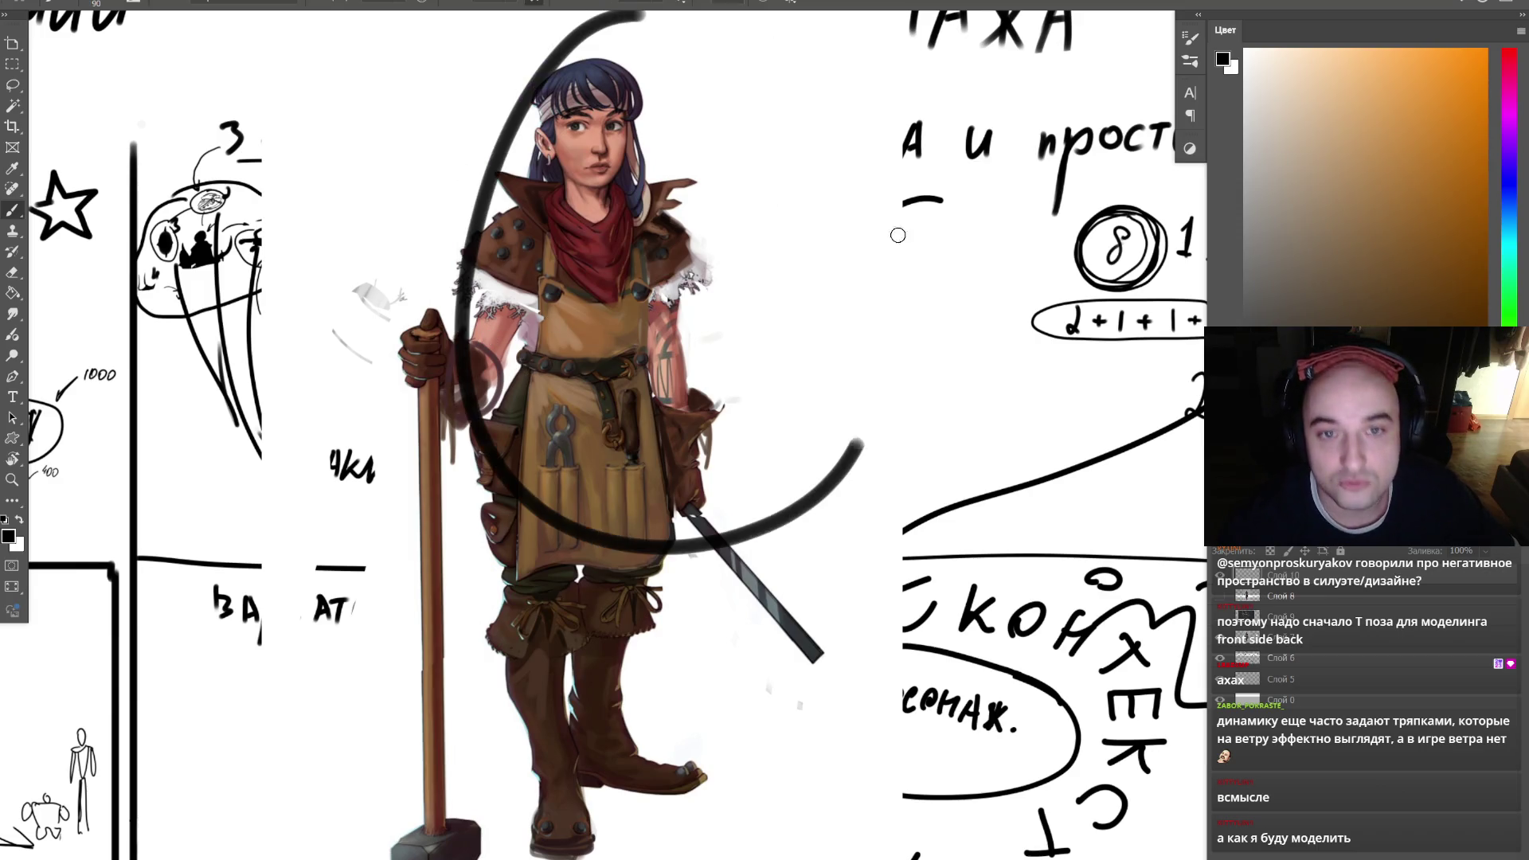
# - Undo the large black curve and enlarge the brush slightly
pyautogui.hotkey('ctrl', 'z')
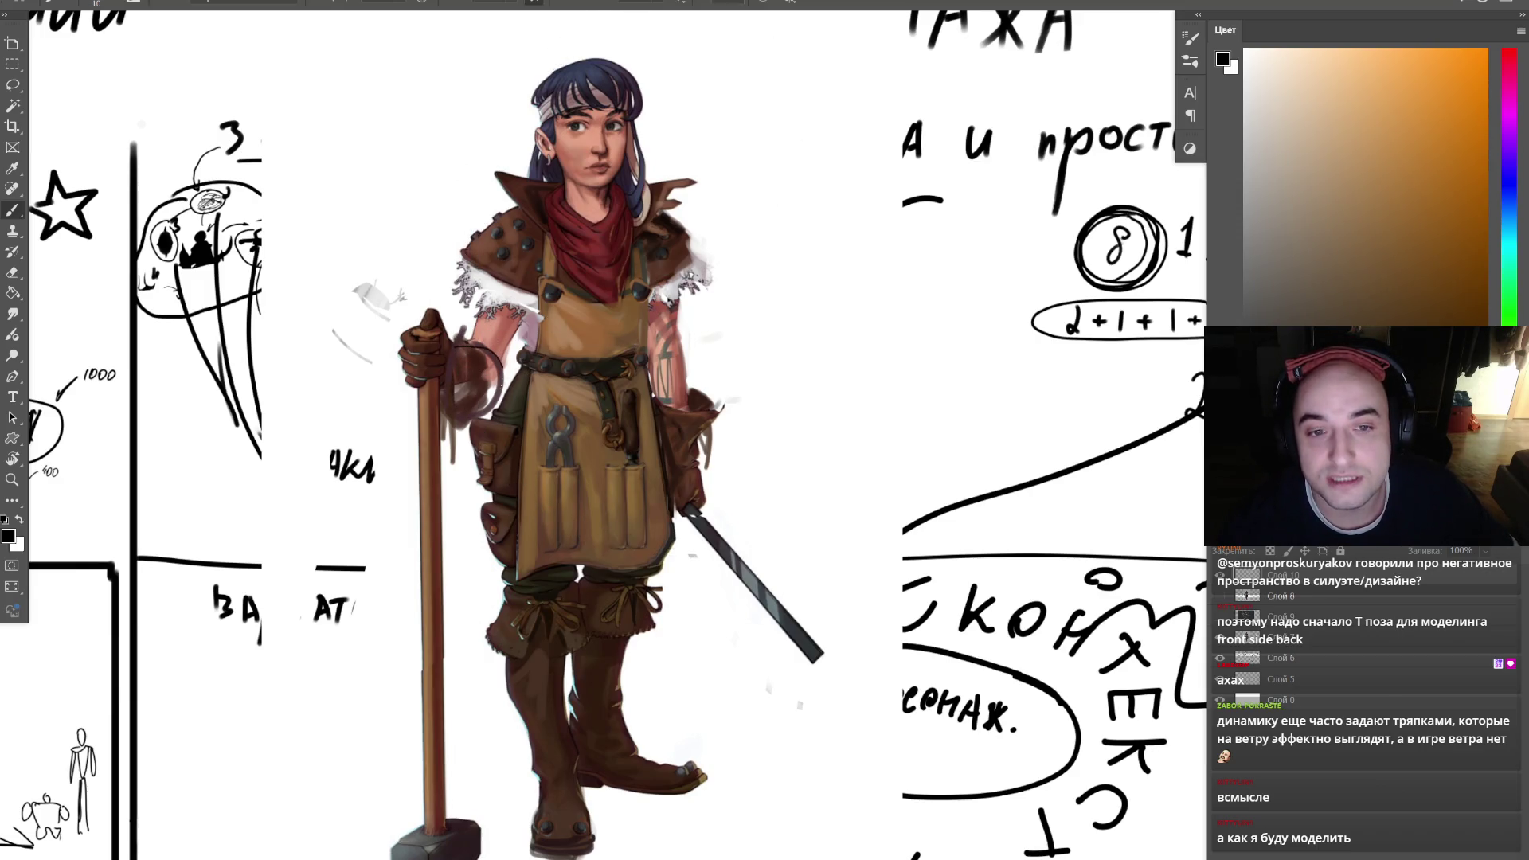
pyautogui.press(']')
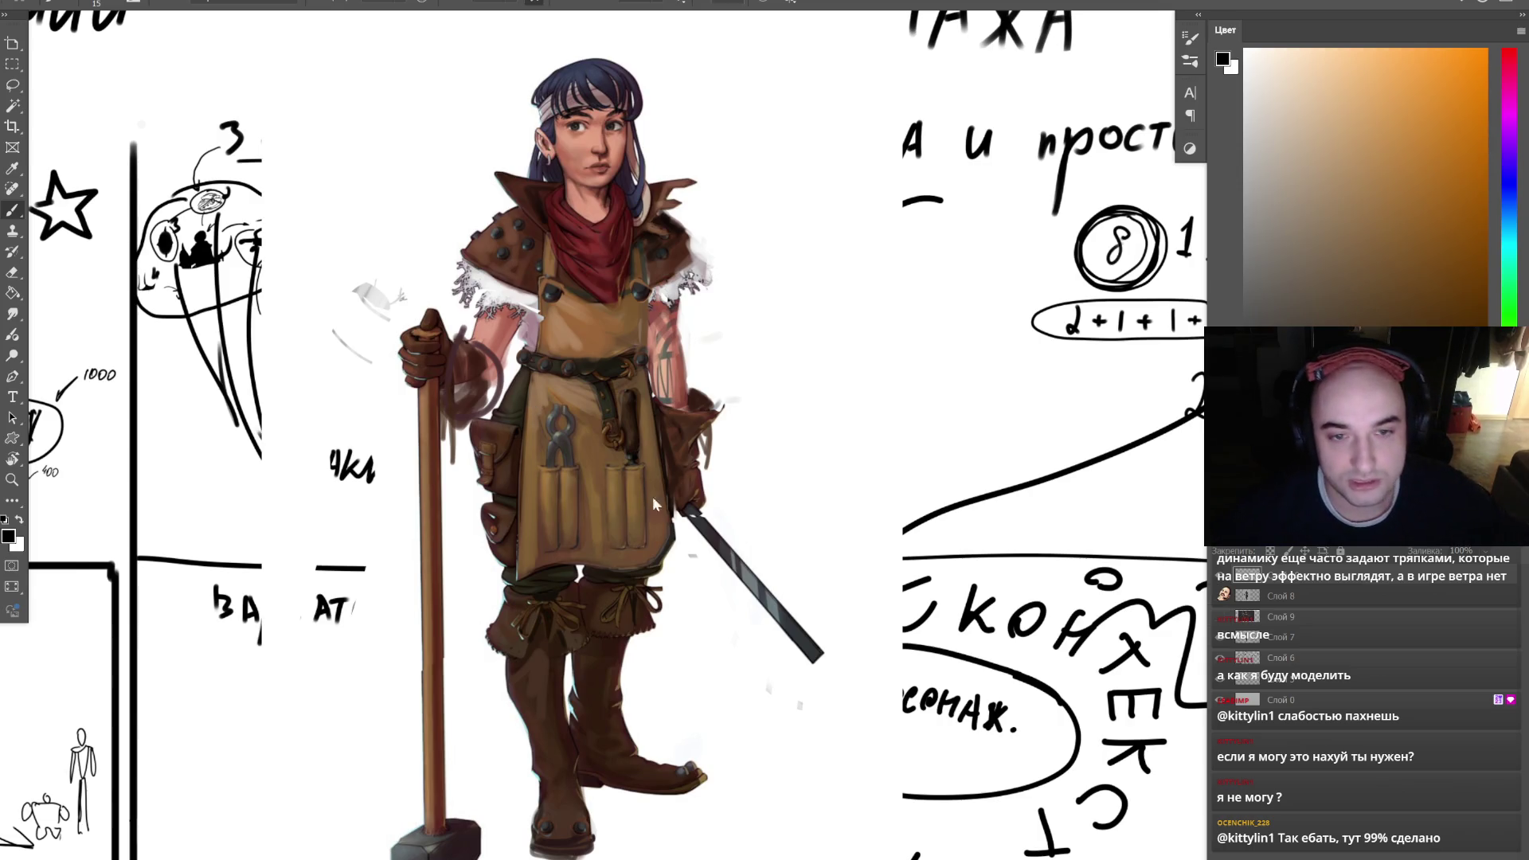
# - Sample dark reddish brown and repaint the glove and sleeve, then switch to the Shonzo channel
pyautogui.press(']')
pyautogui.keyDown('alt'); pyautogui.click(480, 366); pyautogui.keyUp('alt')
pyautogui.moveTo(481, 364)
pyautogui.mouseDown()
pyautogui.moveTo(487, 402)
pyautogui.moveTo(472, 407)
pyautogui.moveTo(462, 390)
pyautogui.moveTo(492, 324)
pyautogui.mouseUp()
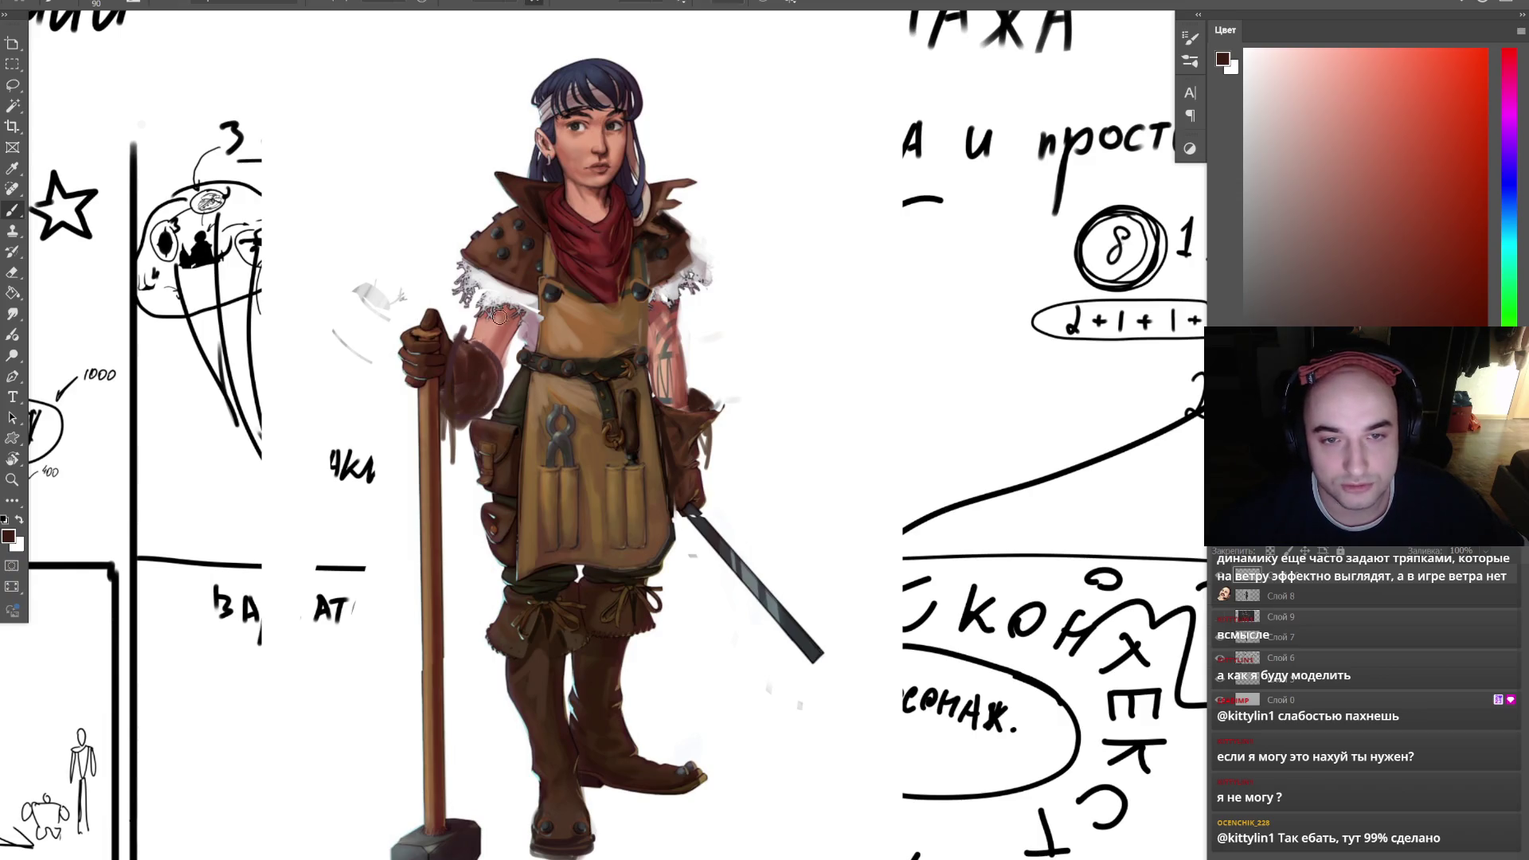
pyautogui.press('[')
pyautogui.press('[')
pyautogui.press('[')
pyautogui.moveTo(466, 385)
pyautogui.mouseDown()
pyautogui.moveTo(453, 399)
pyautogui.moveTo(471, 409)
pyautogui.moveTo(472, 361)
pyautogui.moveTo(452, 382)
pyautogui.mouseUp()
pyautogui.press('[')
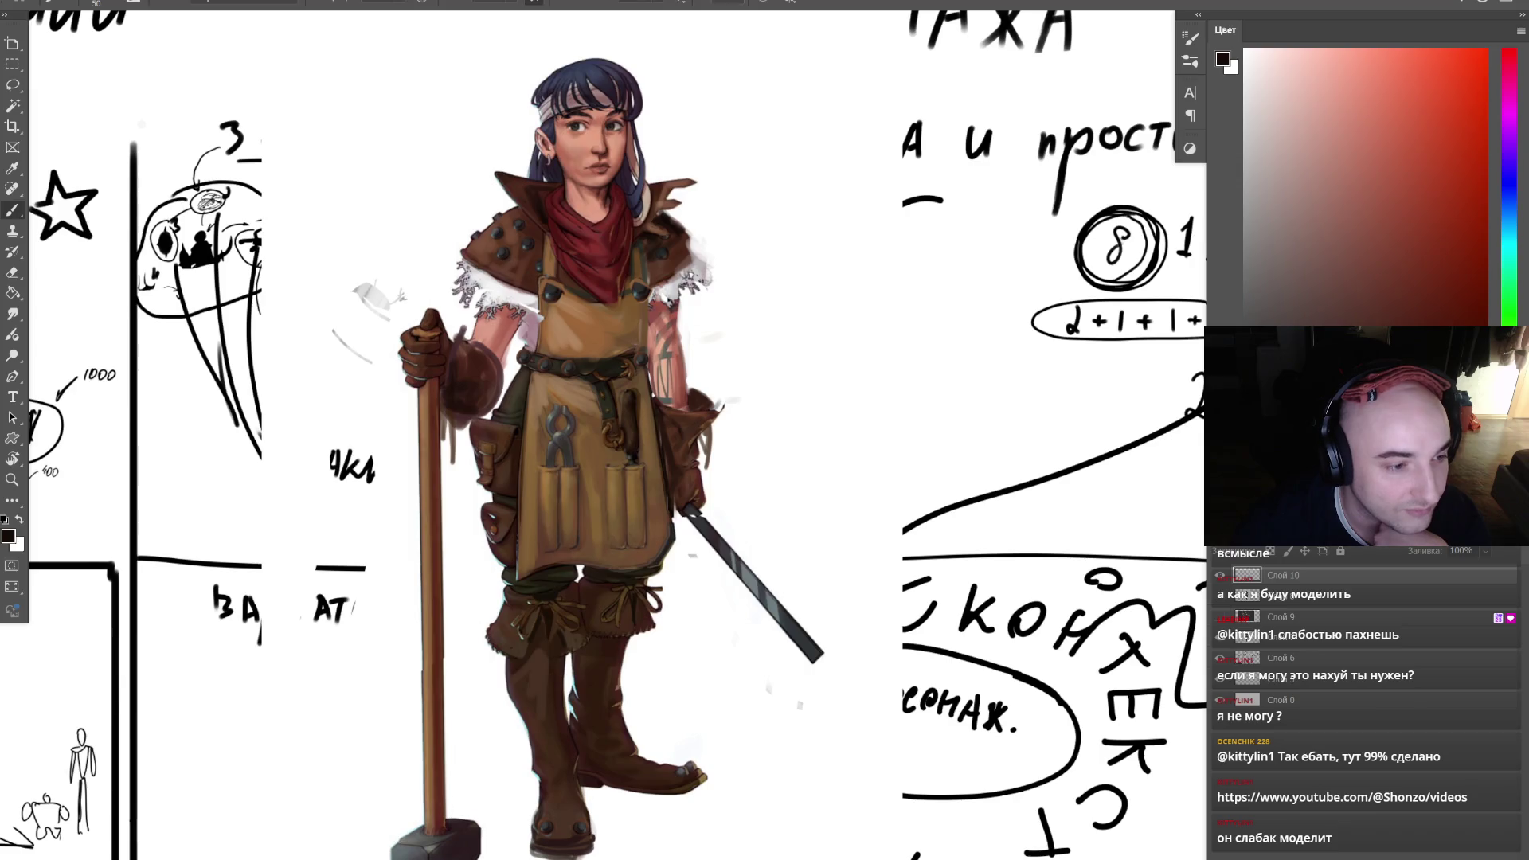
pyautogui.hotkey('alt', 'Tab')
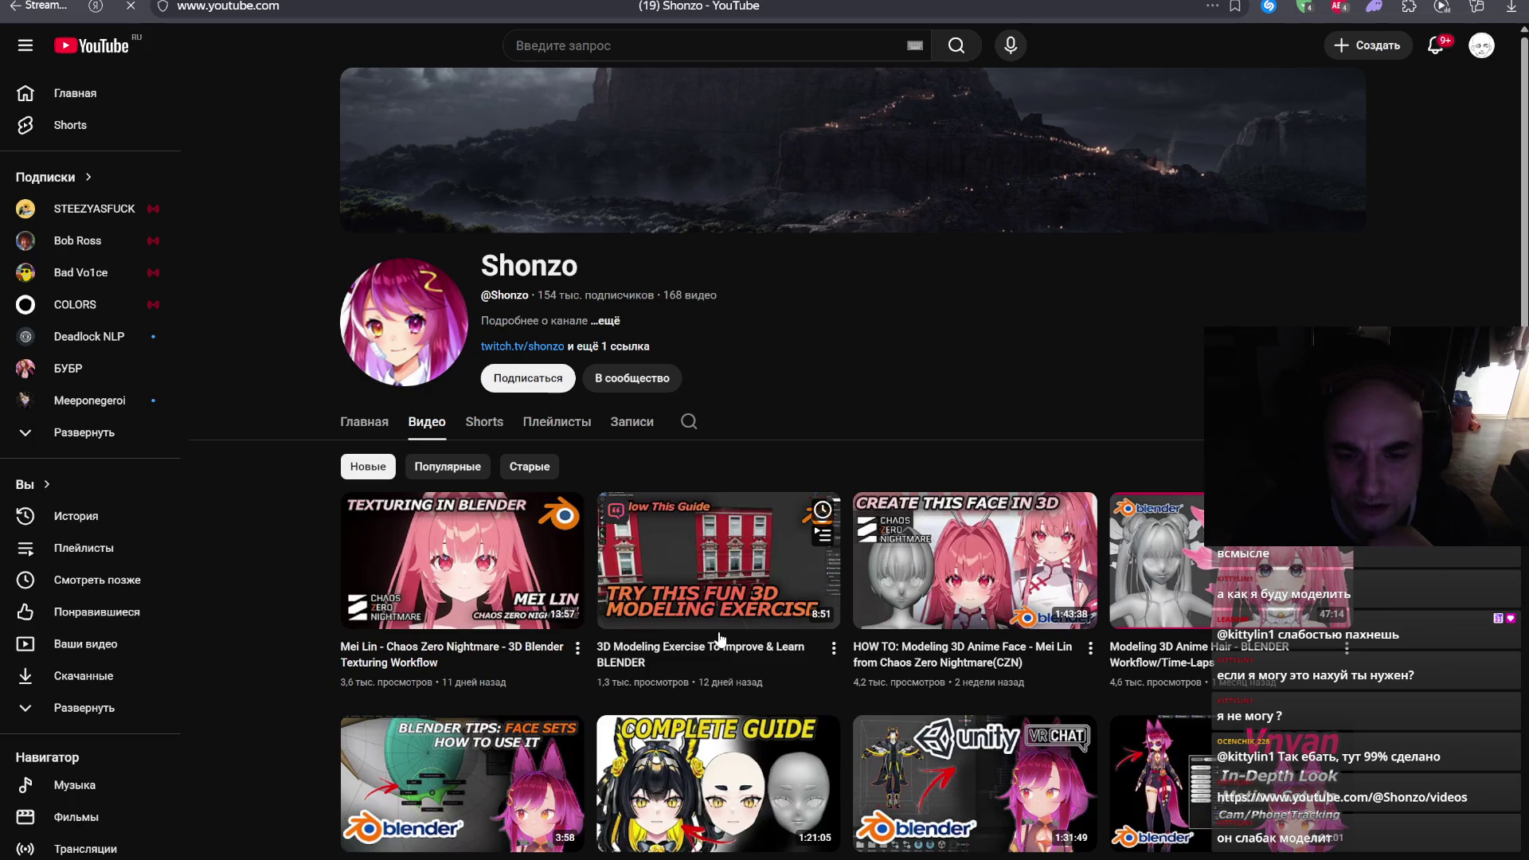
# - Scroll the Shonzo videos page, then move to the Google Images tab and a new tab
pyautogui.scroll(-3, 262, 607)
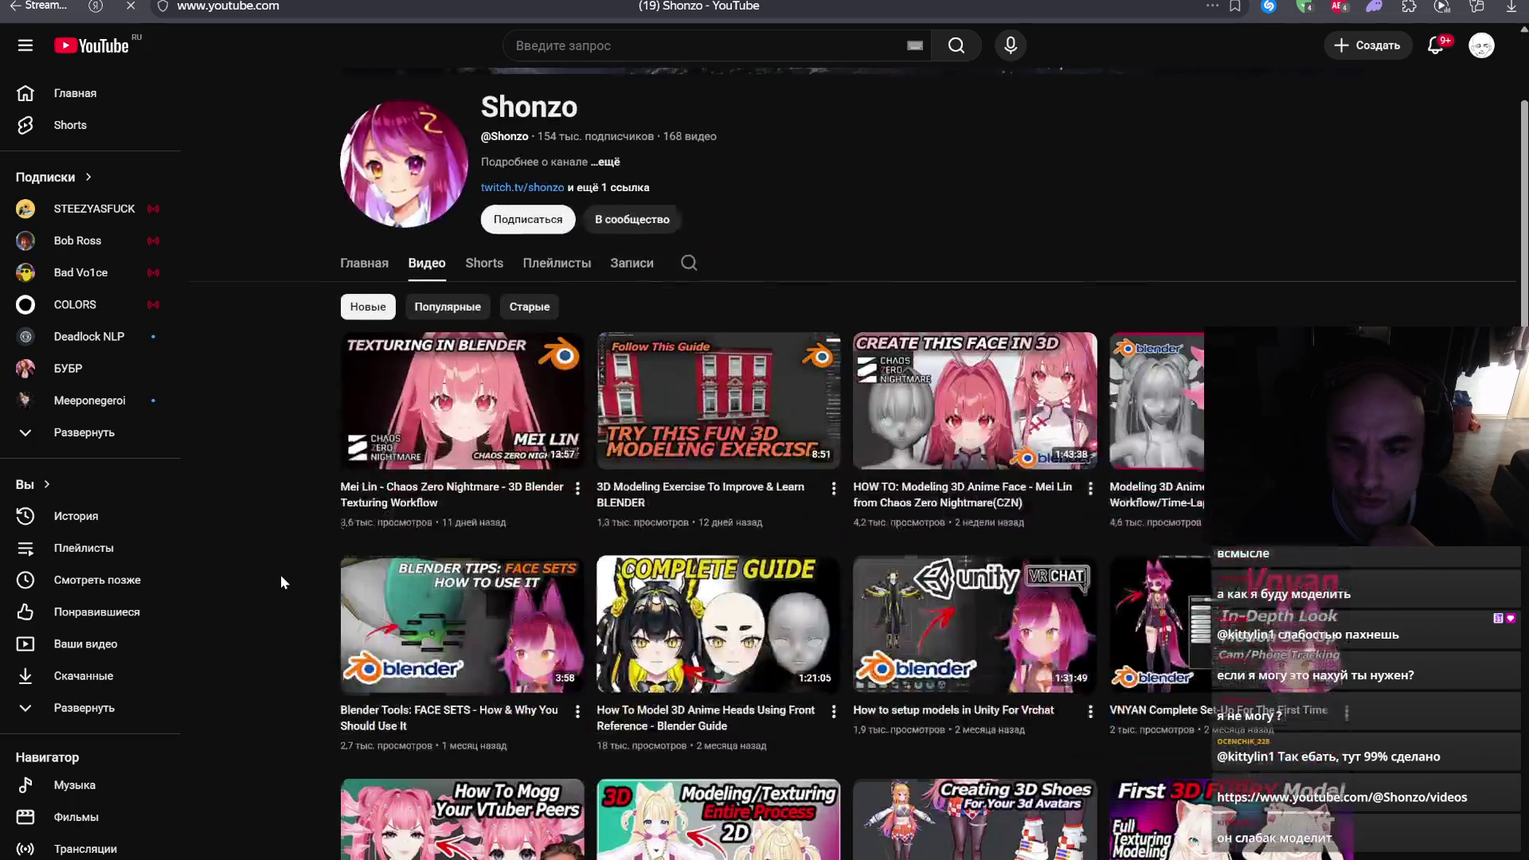
pyautogui.scroll(5, 307, 255)
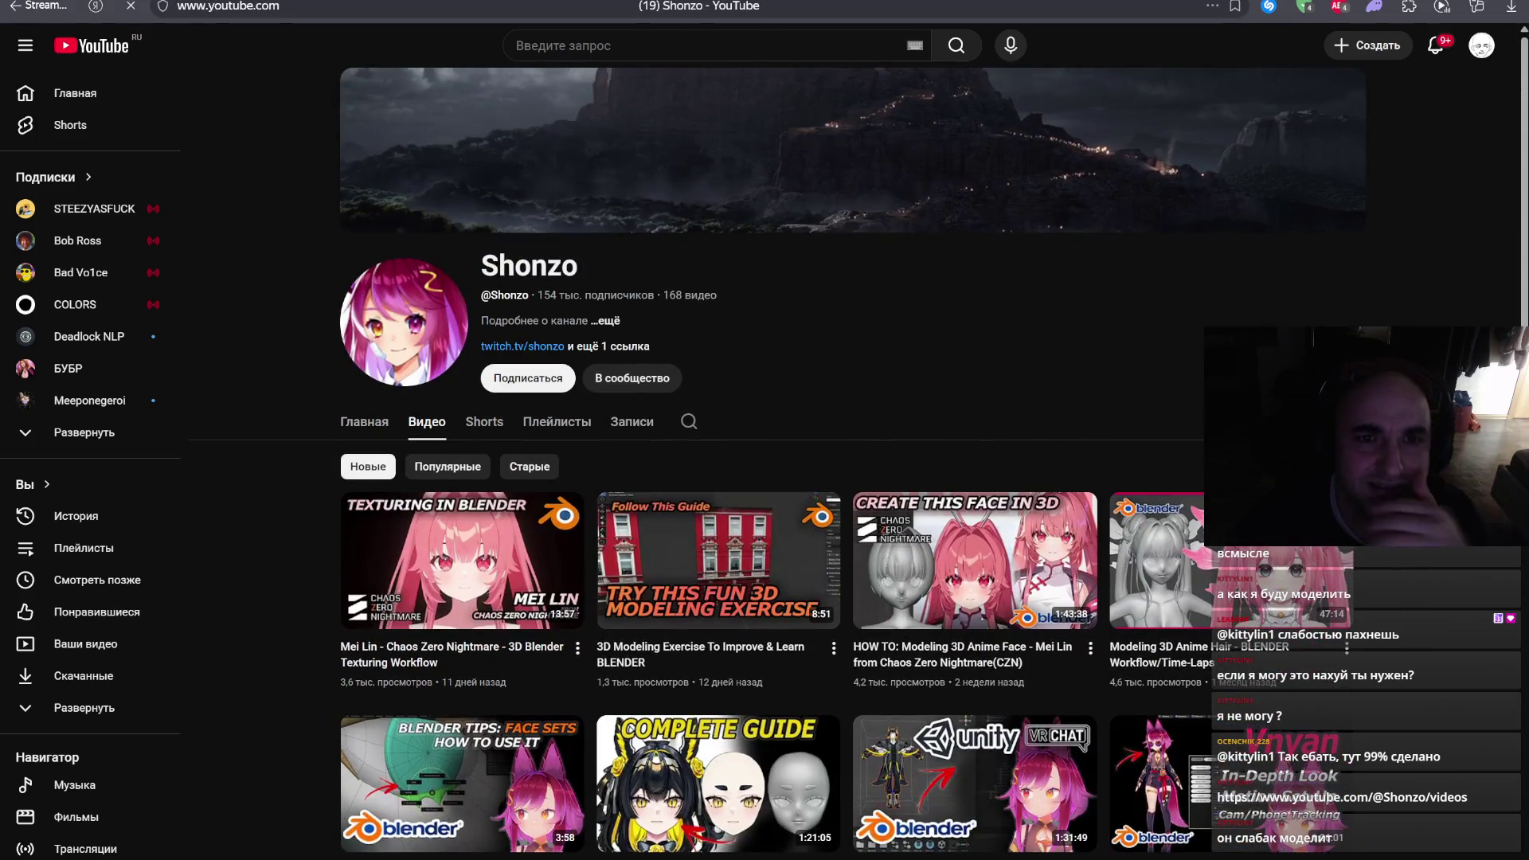
pyautogui.hotkey('ctrl', 'Tab')
pyautogui.hotkey('ctrl', 'w')
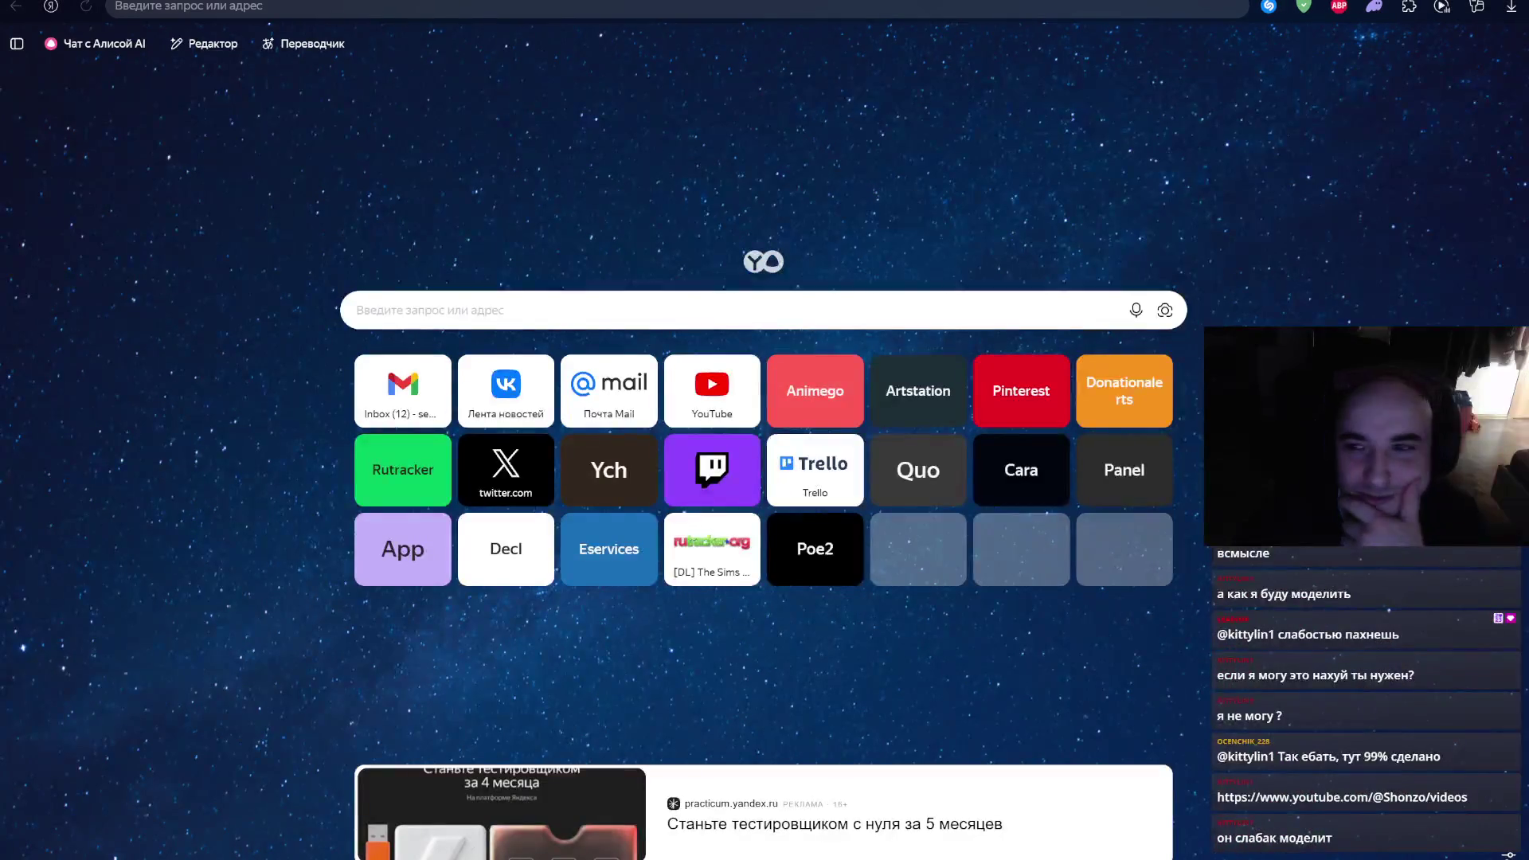
# - Return from the browser's new-tab page to Photoshop
pyautogui.hotkey('alt', 'Tab')
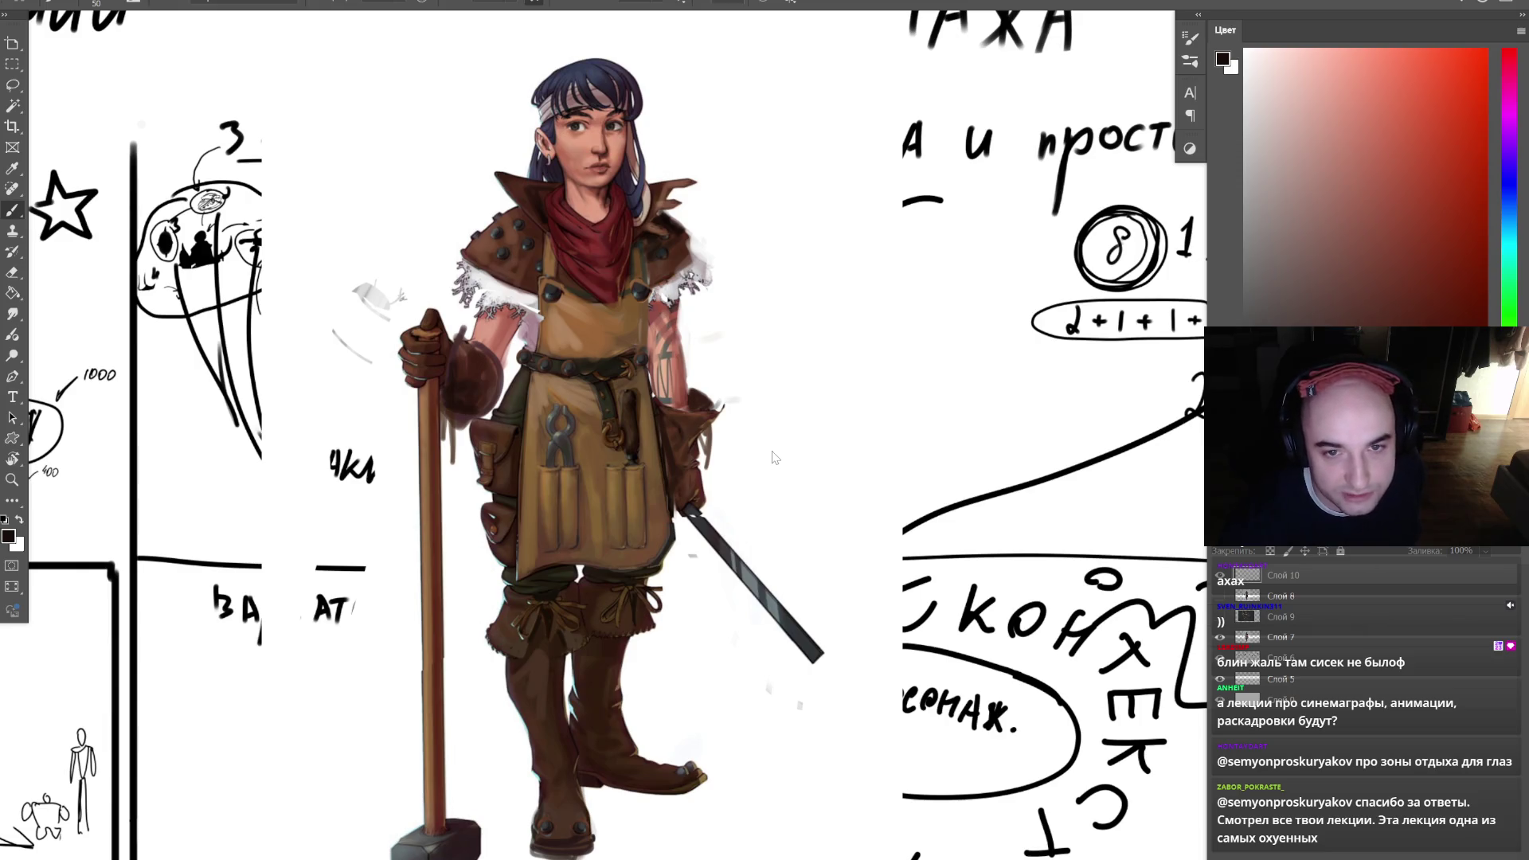
# - In pure red, outline the gloved hand, hammer handle, left boot, pliers and apron edge
pyautogui.click(1485, 51)
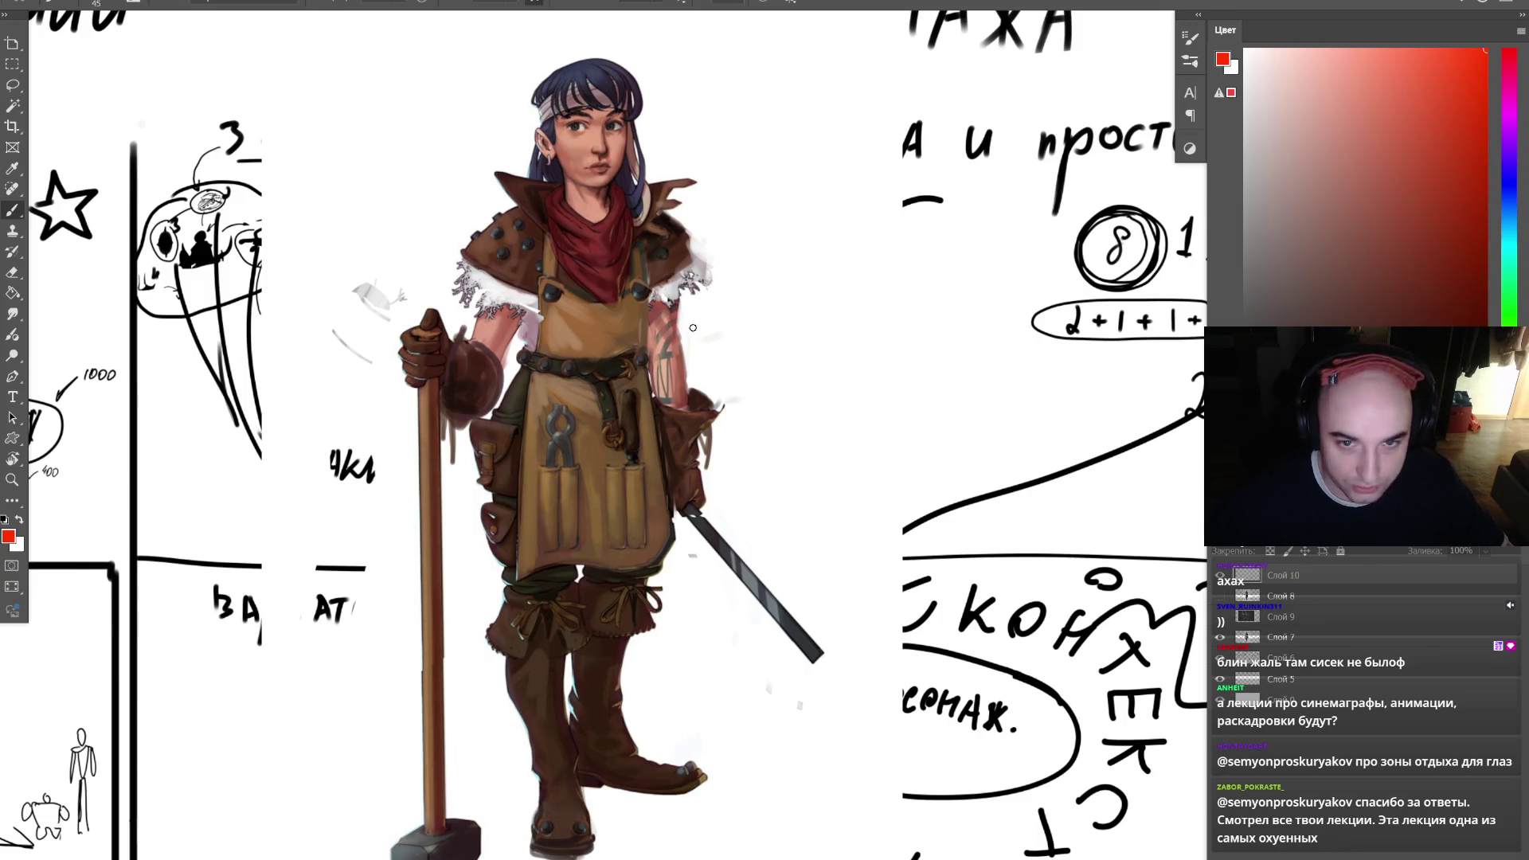
pyautogui.moveTo(526, 317)
pyautogui.mouseDown()
pyautogui.moveTo(479, 415)
pyautogui.moveTo(434, 325)
pyautogui.moveTo(504, 303)
pyautogui.mouseUp()
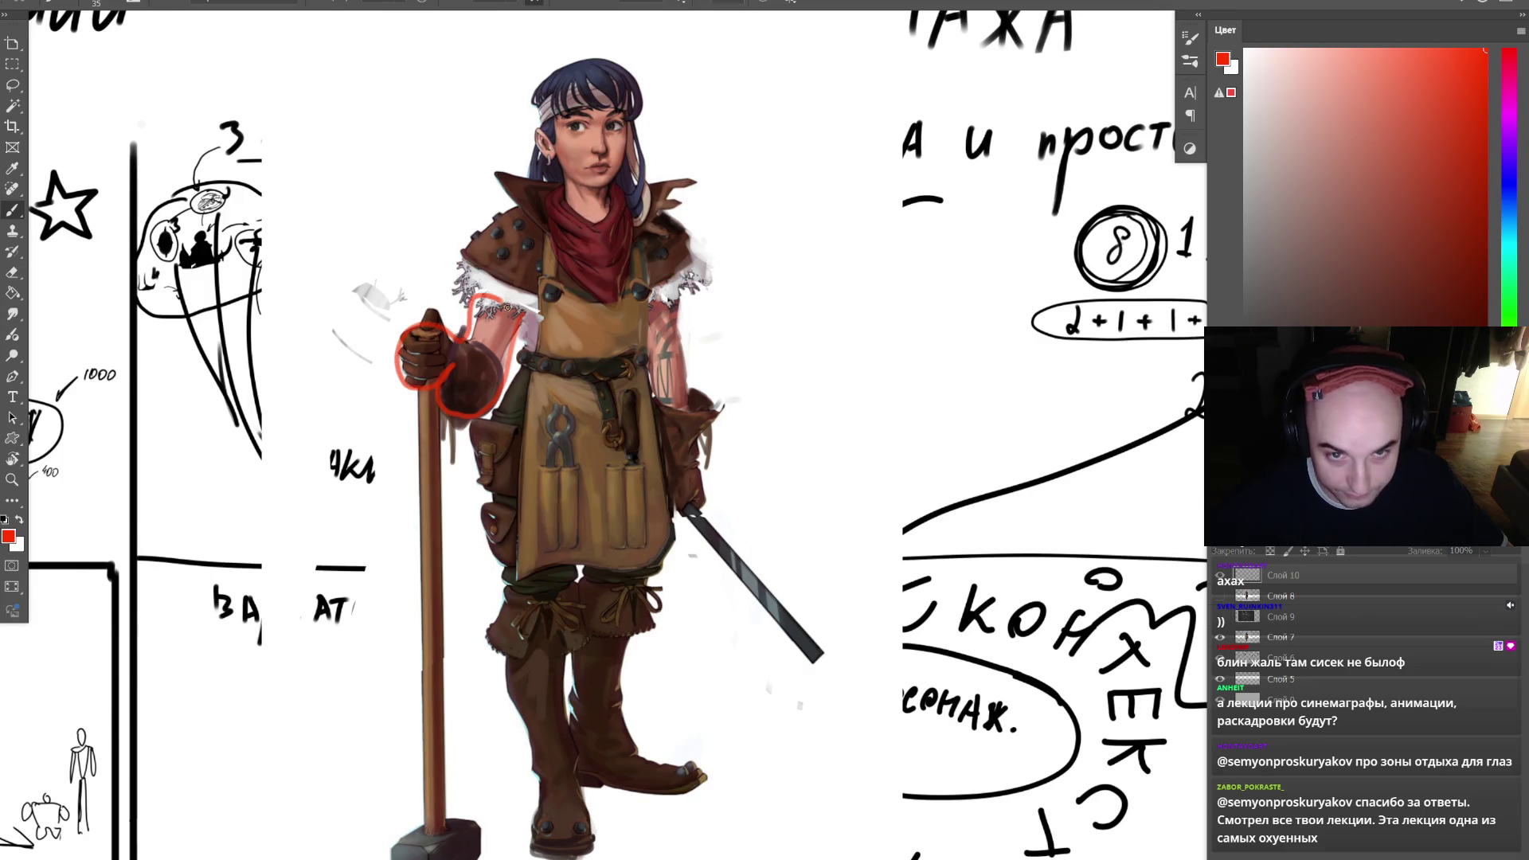
pyautogui.moveTo(418, 369)
pyautogui.mouseDown()
pyautogui.moveTo(427, 822)
pyautogui.moveTo(450, 756)
pyautogui.moveTo(444, 389)
pyautogui.mouseUp()
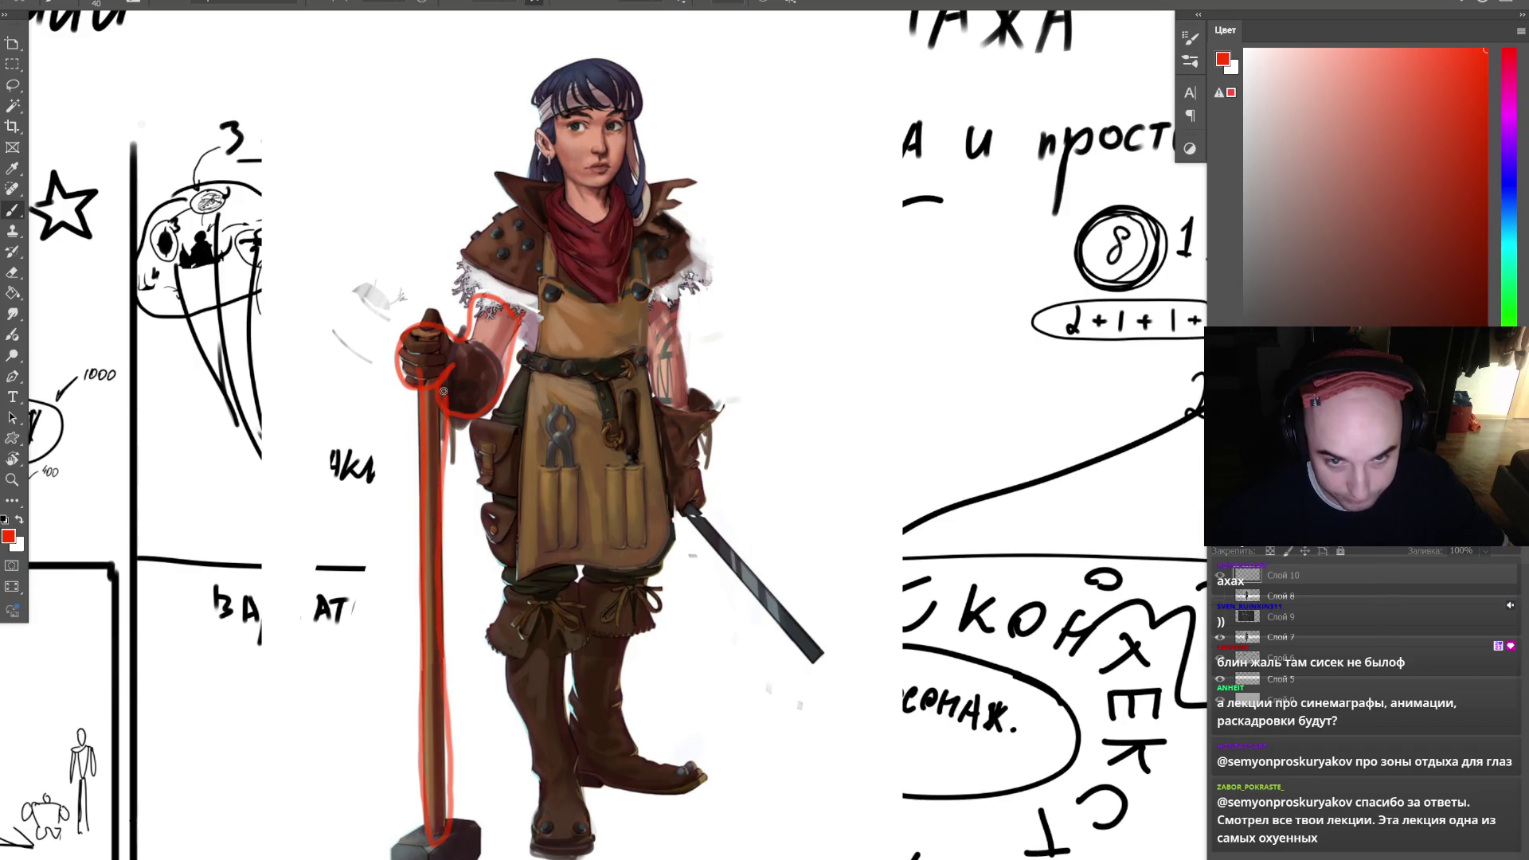
pyautogui.moveTo(504, 661)
pyautogui.mouseDown()
pyautogui.moveTo(546, 820)
pyautogui.moveTo(567, 692)
pyautogui.moveTo(557, 633)
pyautogui.moveTo(617, 792)
pyautogui.moveTo(661, 760)
pyautogui.moveTo(639, 645)
pyautogui.moveTo(591, 637)
pyautogui.mouseUp()
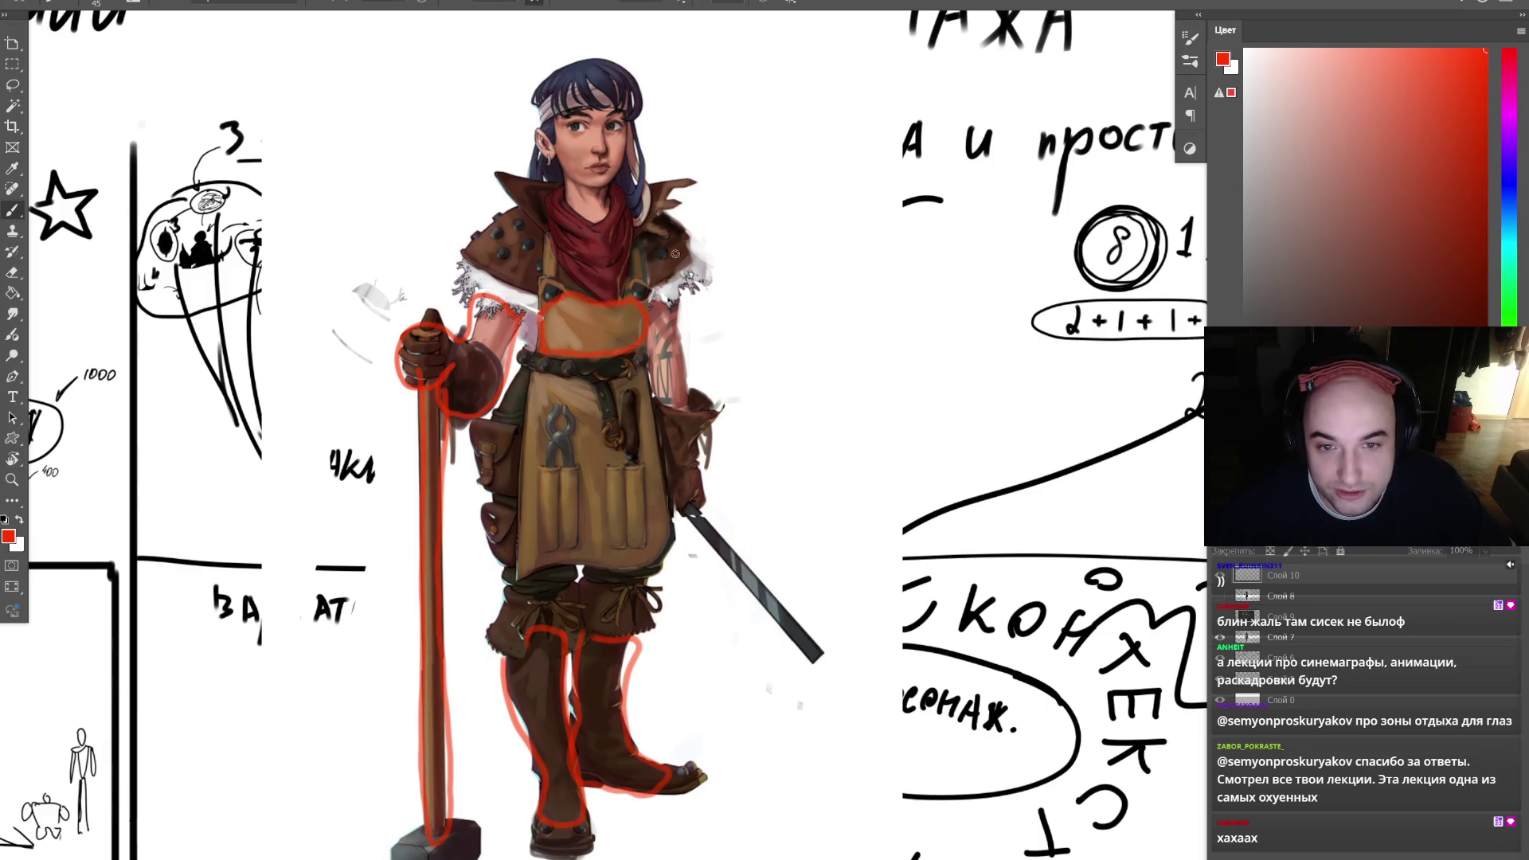
pyautogui.moveTo(523, 422); pyautogui.dragTo(573, 410)
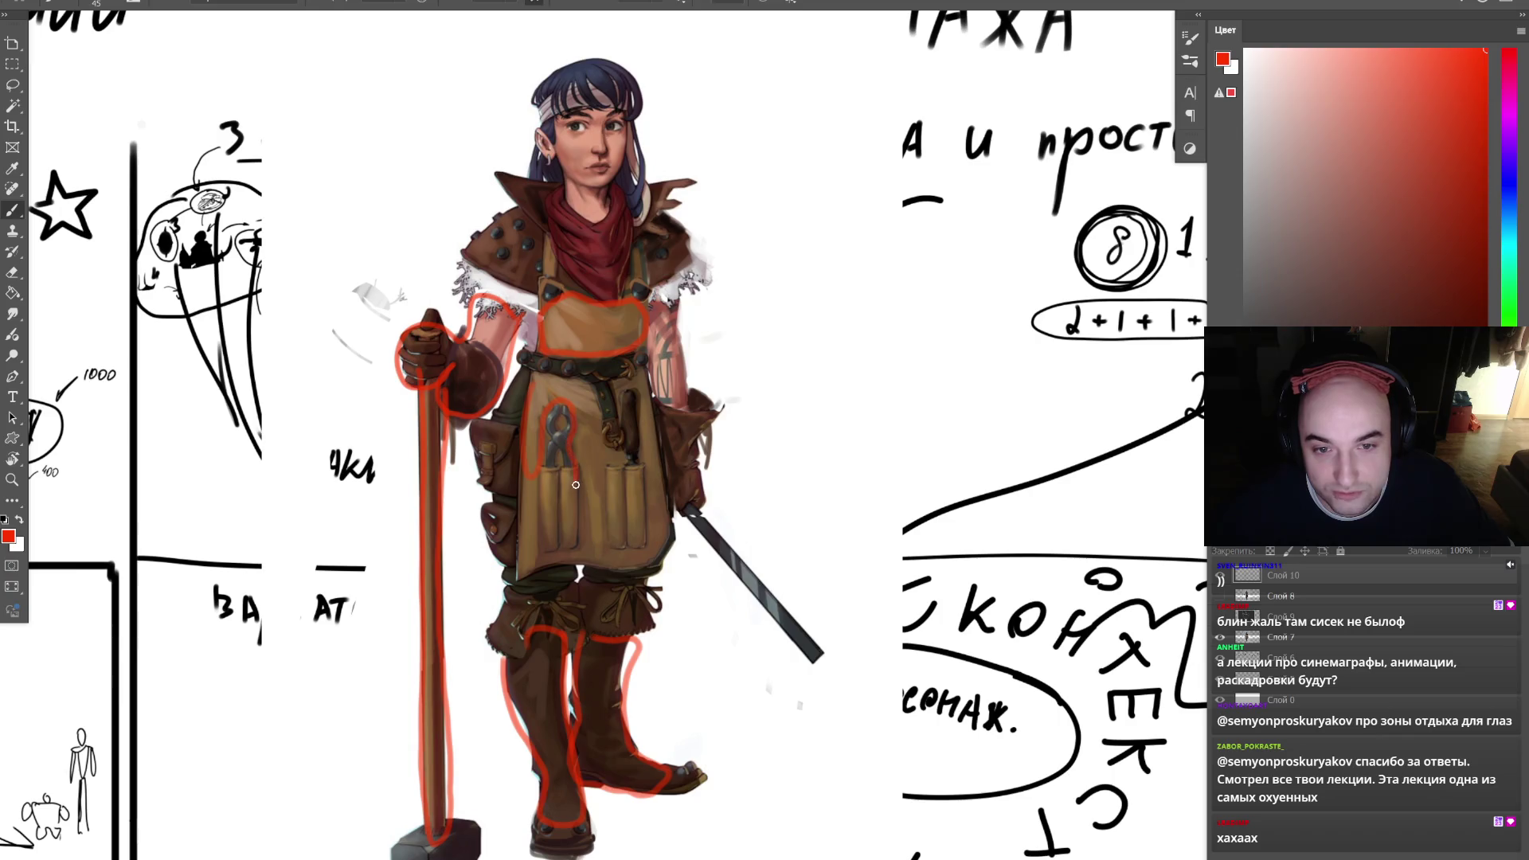
pyautogui.moveTo(651, 431); pyautogui.dragTo(644, 570)
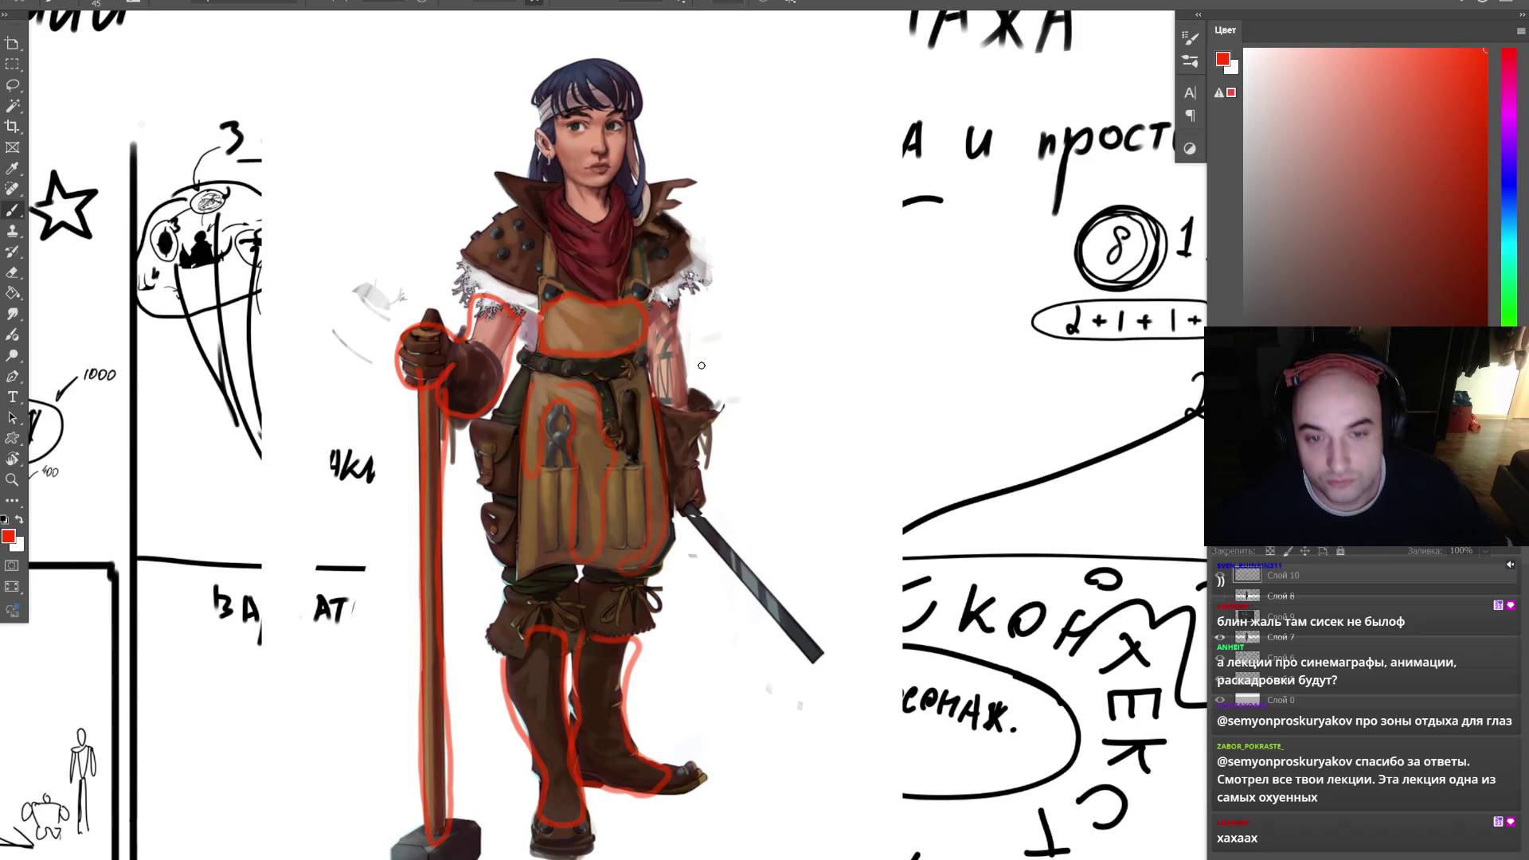
pyautogui.hotkey('ctrl', 'z')
pyautogui.hotkey('ctrl', 'z')
pyautogui.hotkey('ctrl', 'z')
# - Try copying a Lasso selection of the pliers, dismiss the empty-selection warning, and deselect
pyautogui.press('l')
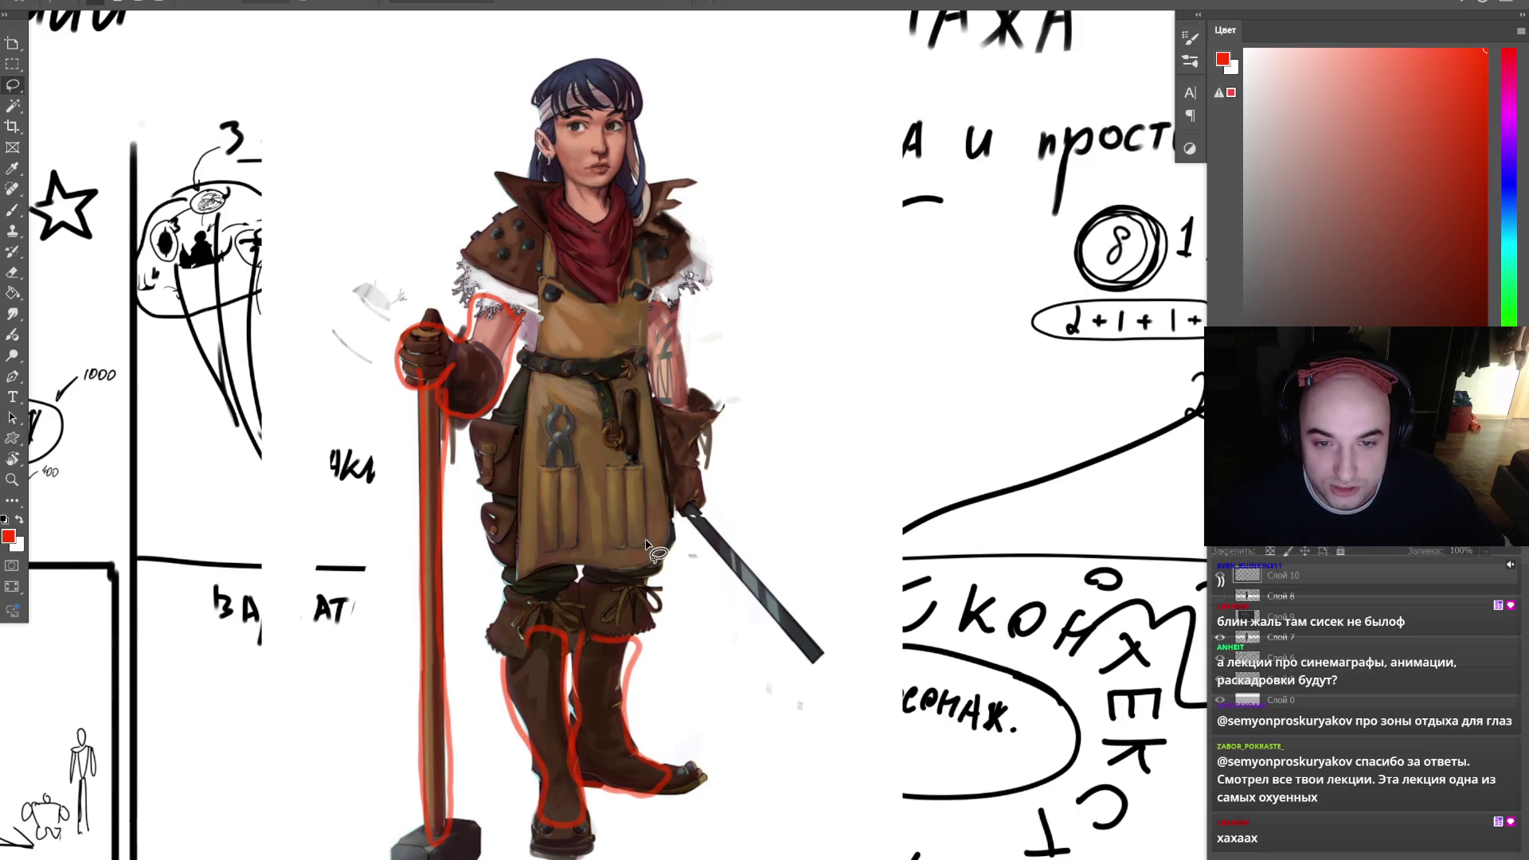
pyautogui.moveTo(585, 557)
pyautogui.mouseDown()
pyautogui.moveTo(532, 529)
pyautogui.moveTo(535, 398)
pyautogui.moveTo(583, 504)
pyautogui.moveTo(526, 490)
pyautogui.moveTo(593, 470)
pyautogui.moveTo(581, 475)
pyautogui.mouseUp()
pyautogui.hotkey('ctrl', 'j')
pyautogui.press('Return')
pyautogui.hotkey('ctrl', 'd')
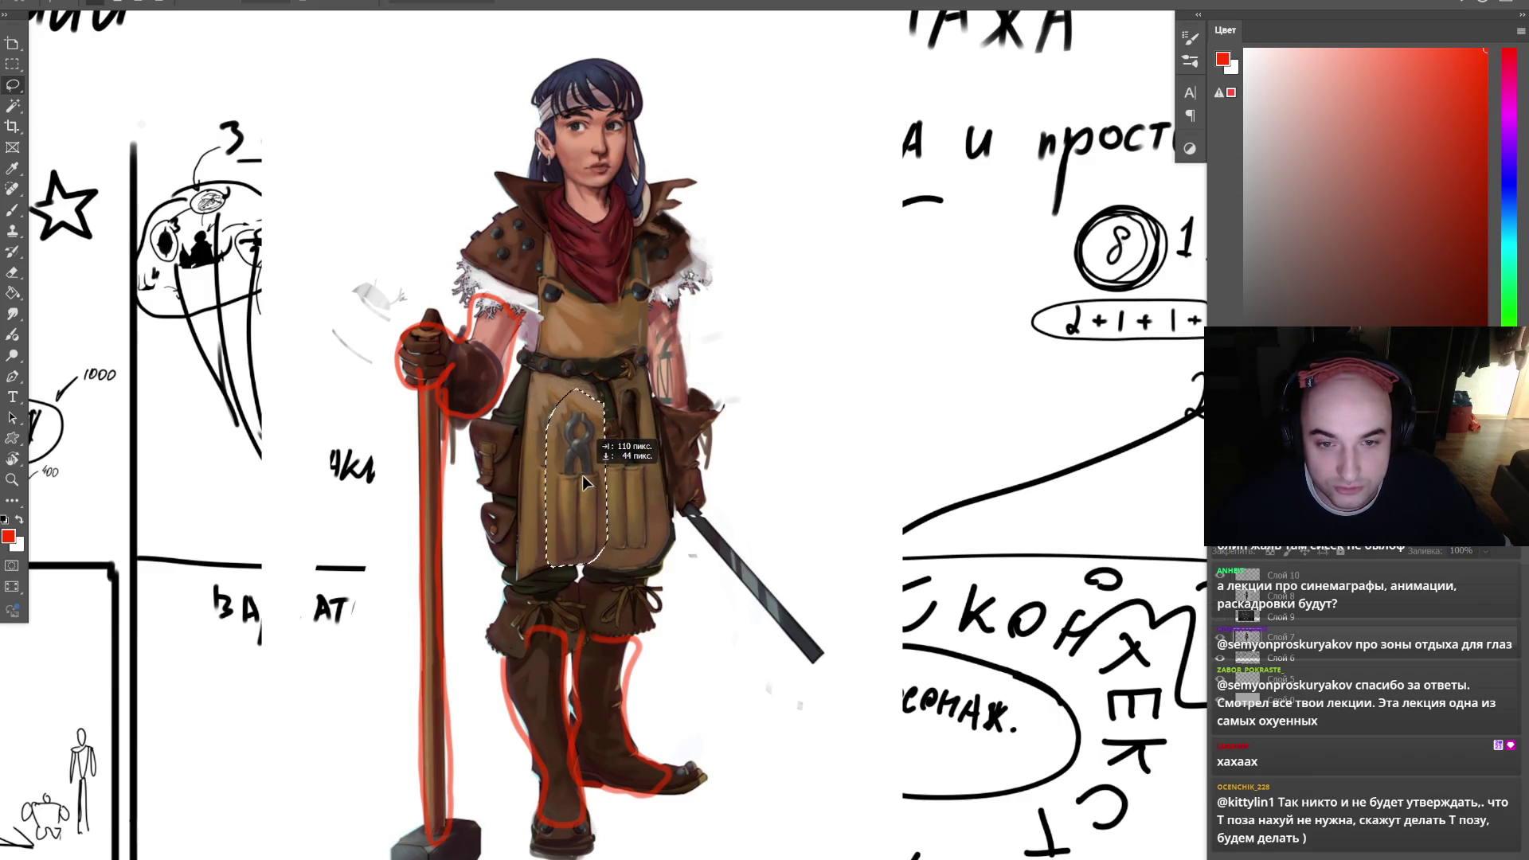
pyautogui.hotkey('ctrl', 'd')
# - Draw dark lines over the apron pocket and pliers, then sample brown and set brush size 60
pyautogui.press('b')
pyautogui.keyDown('alt'); pyautogui.click(546, 451); pyautogui.keyUp('alt')
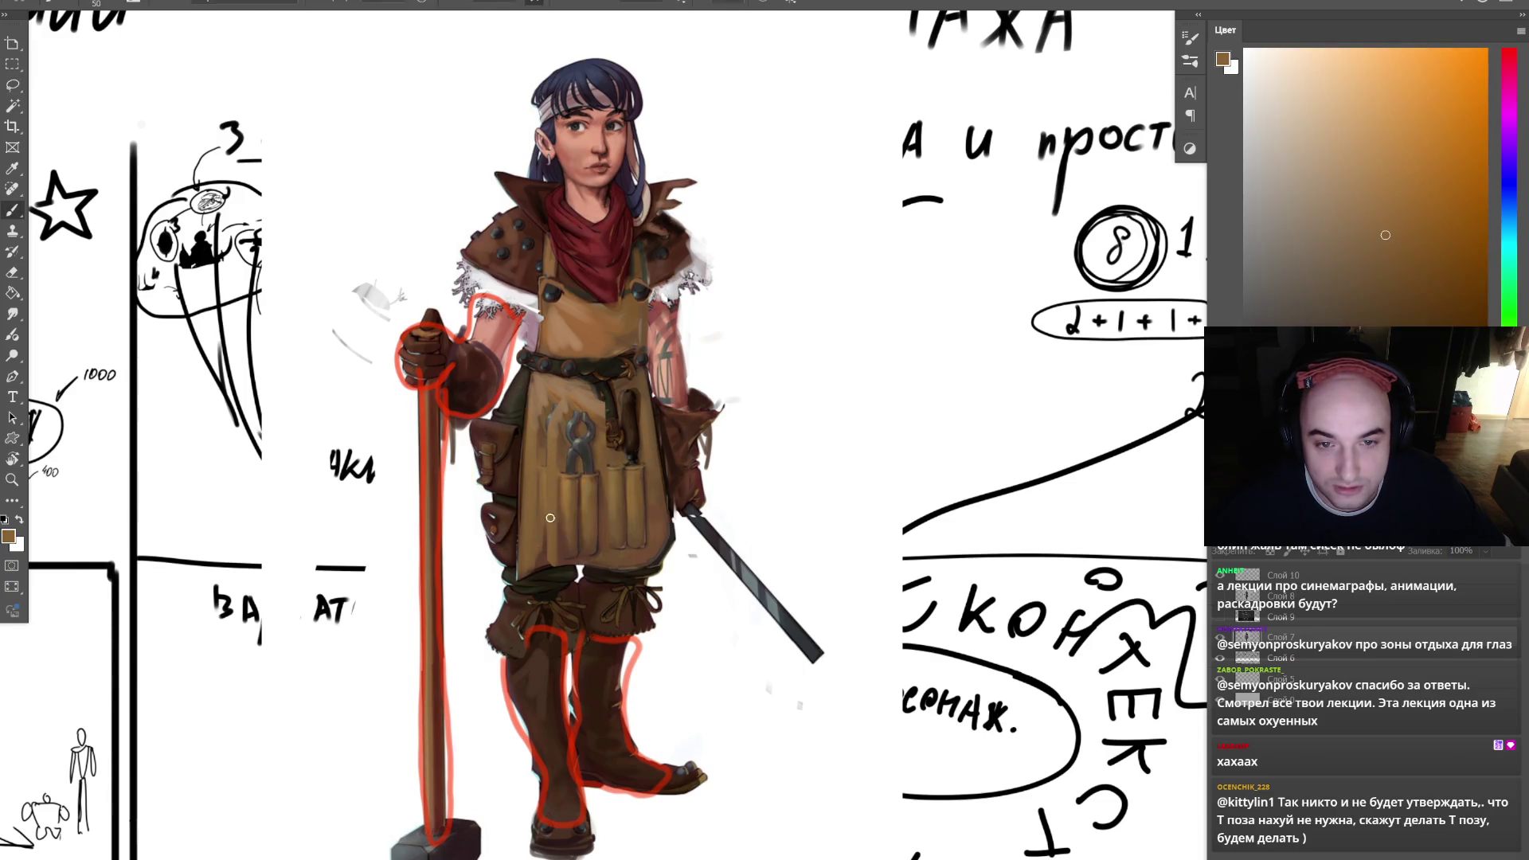
pyautogui.press('d')
pyautogui.moveTo(562, 489)
pyautogui.mouseDown()
pyautogui.moveTo(561, 561)
pyautogui.moveTo(645, 462)
pyautogui.moveTo(556, 478)
pyautogui.mouseUp()
pyautogui.moveTo(573, 407)
pyautogui.mouseDown()
pyautogui.moveTo(625, 558)
pyautogui.moveTo(566, 439)
pyautogui.mouseUp()
pyautogui.moveTo(522, 519)
pyautogui.mouseDown()
pyautogui.moveTo(625, 410)
pyautogui.moveTo(669, 478)
pyautogui.mouseUp()
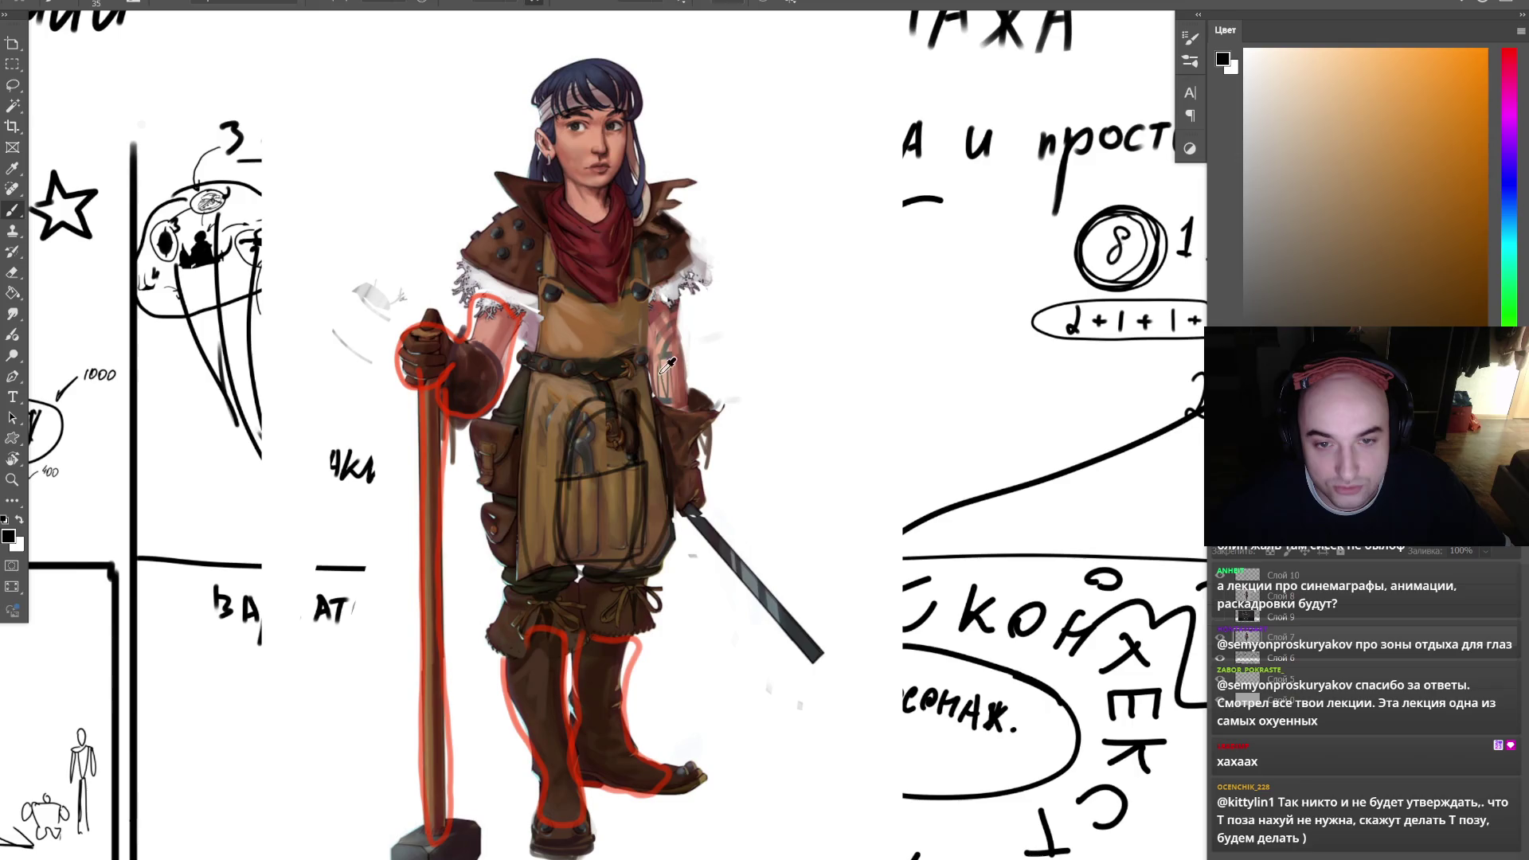
pyautogui.keyDown('alt'); pyautogui.click(588, 351); pyautogui.keyUp('alt')
pyautogui.press(']')
pyautogui.press(']')
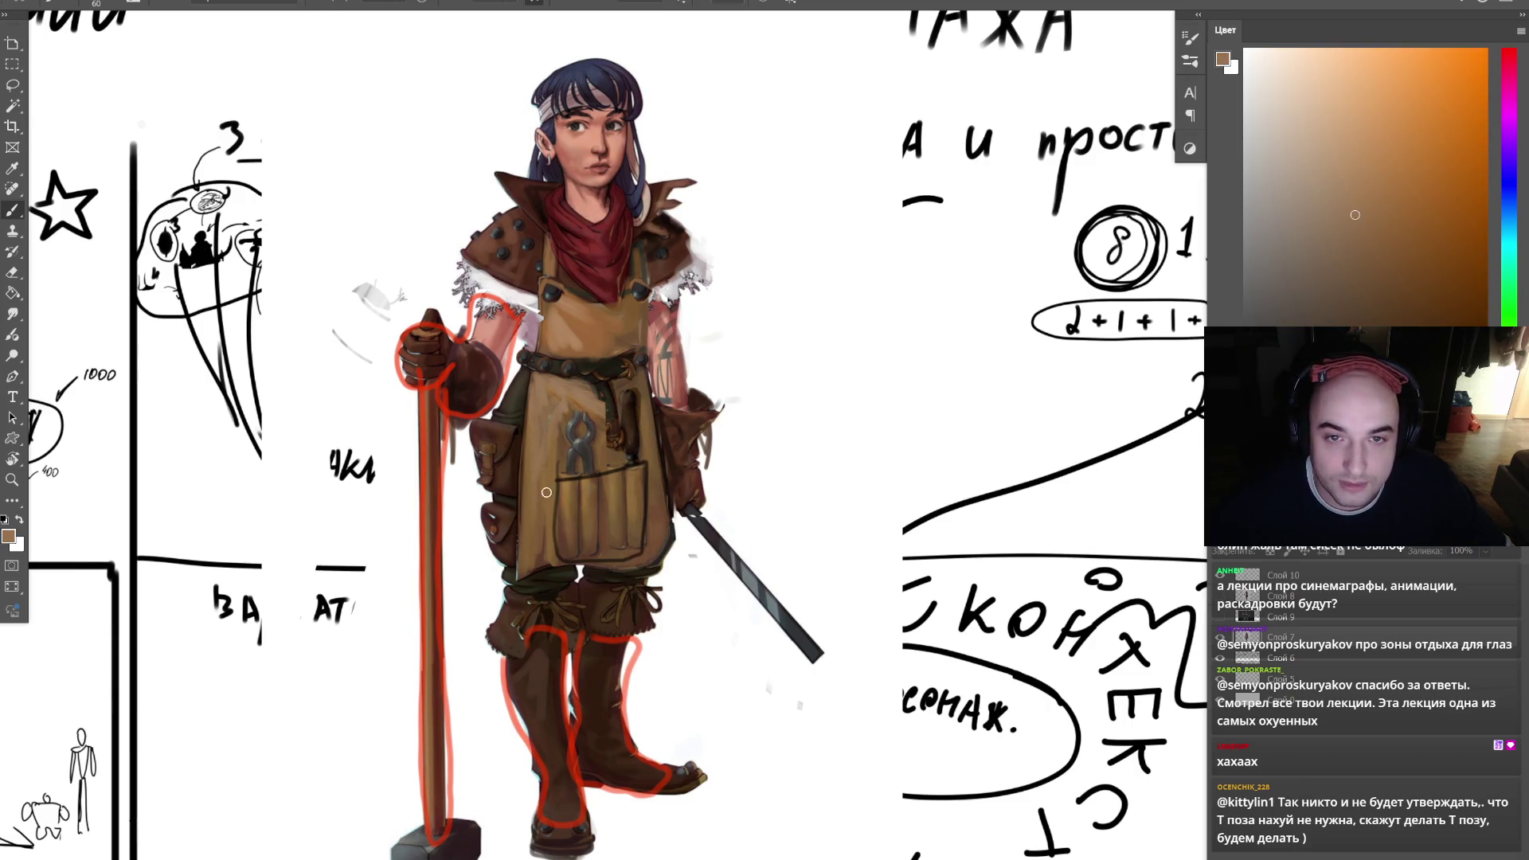
pyautogui.press('z')
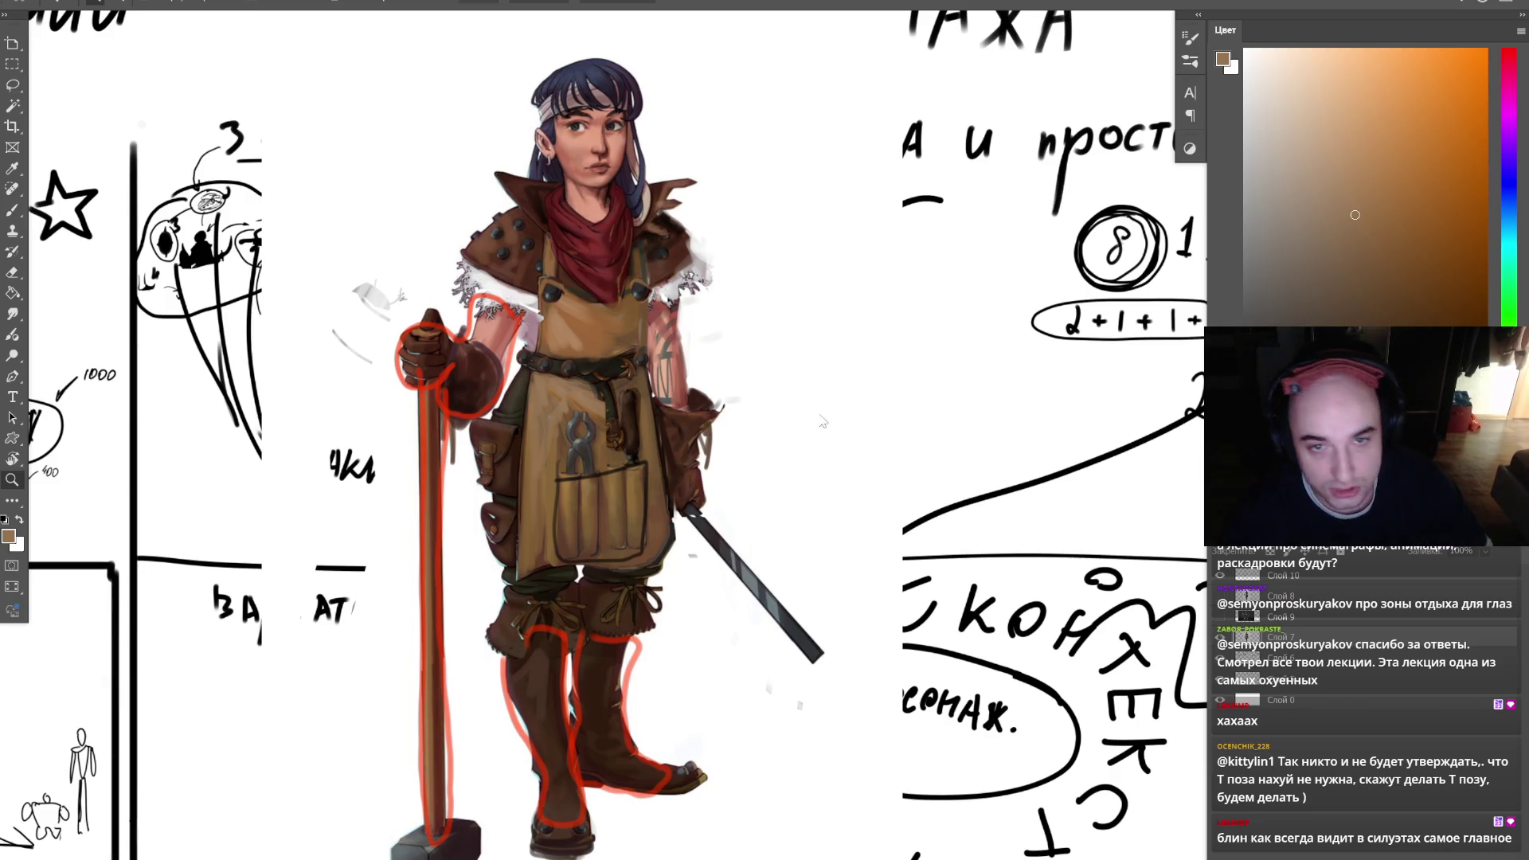
pyautogui.scroll(-3, 718, 376)
pyautogui.scroll(1, 718, 377)
pyautogui.press('b')
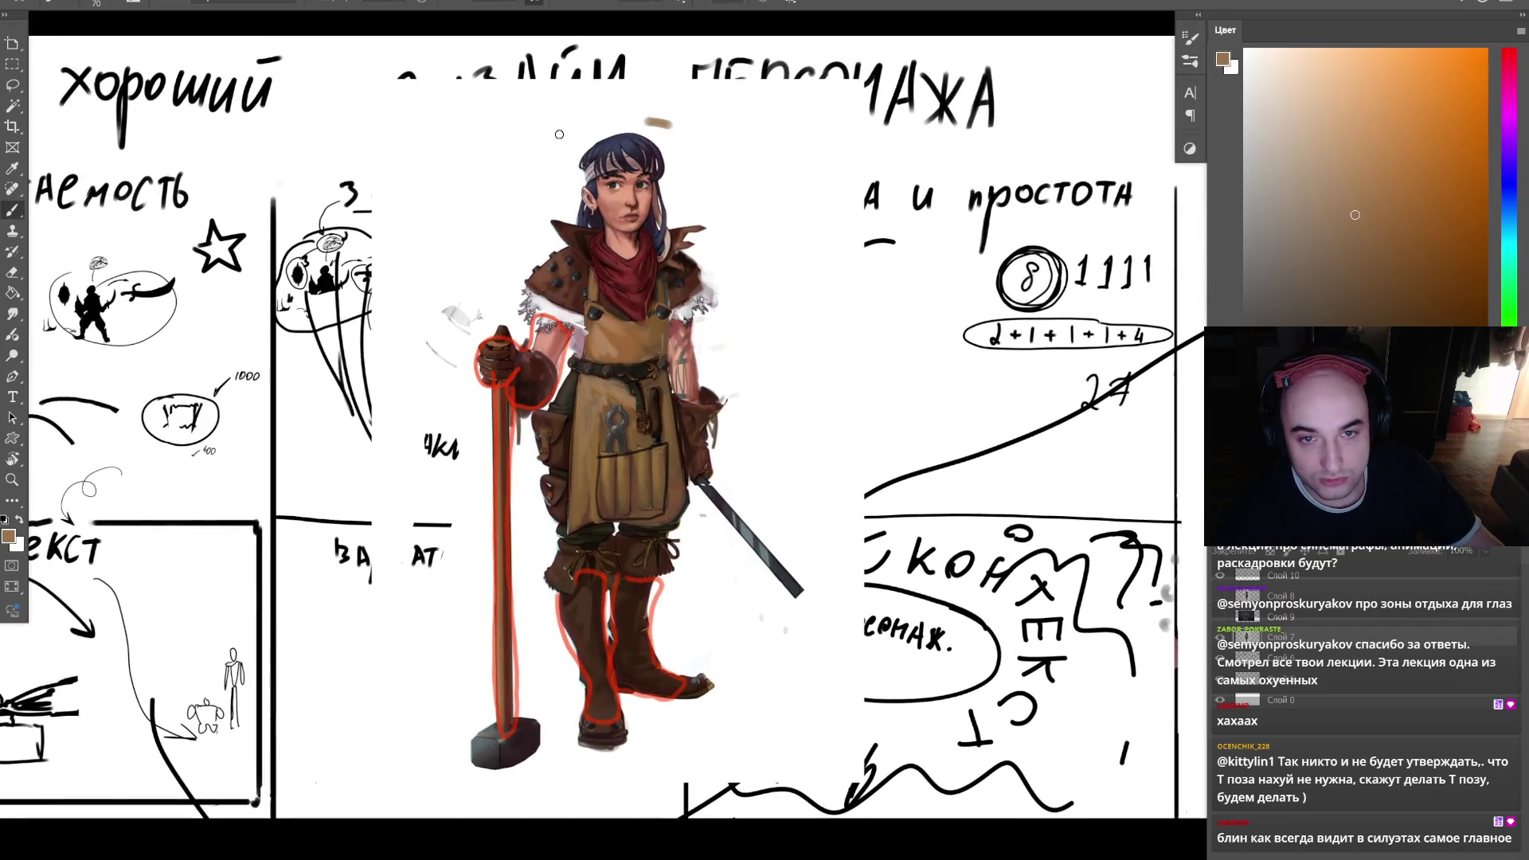
pyautogui.moveTo(671, 123); pyautogui.dragTo(605, 721)
pyautogui.moveTo(734, 715)
pyautogui.mouseDown()
pyautogui.moveTo(672, 90)
pyautogui.moveTo(470, 238)
pyautogui.mouseUp()
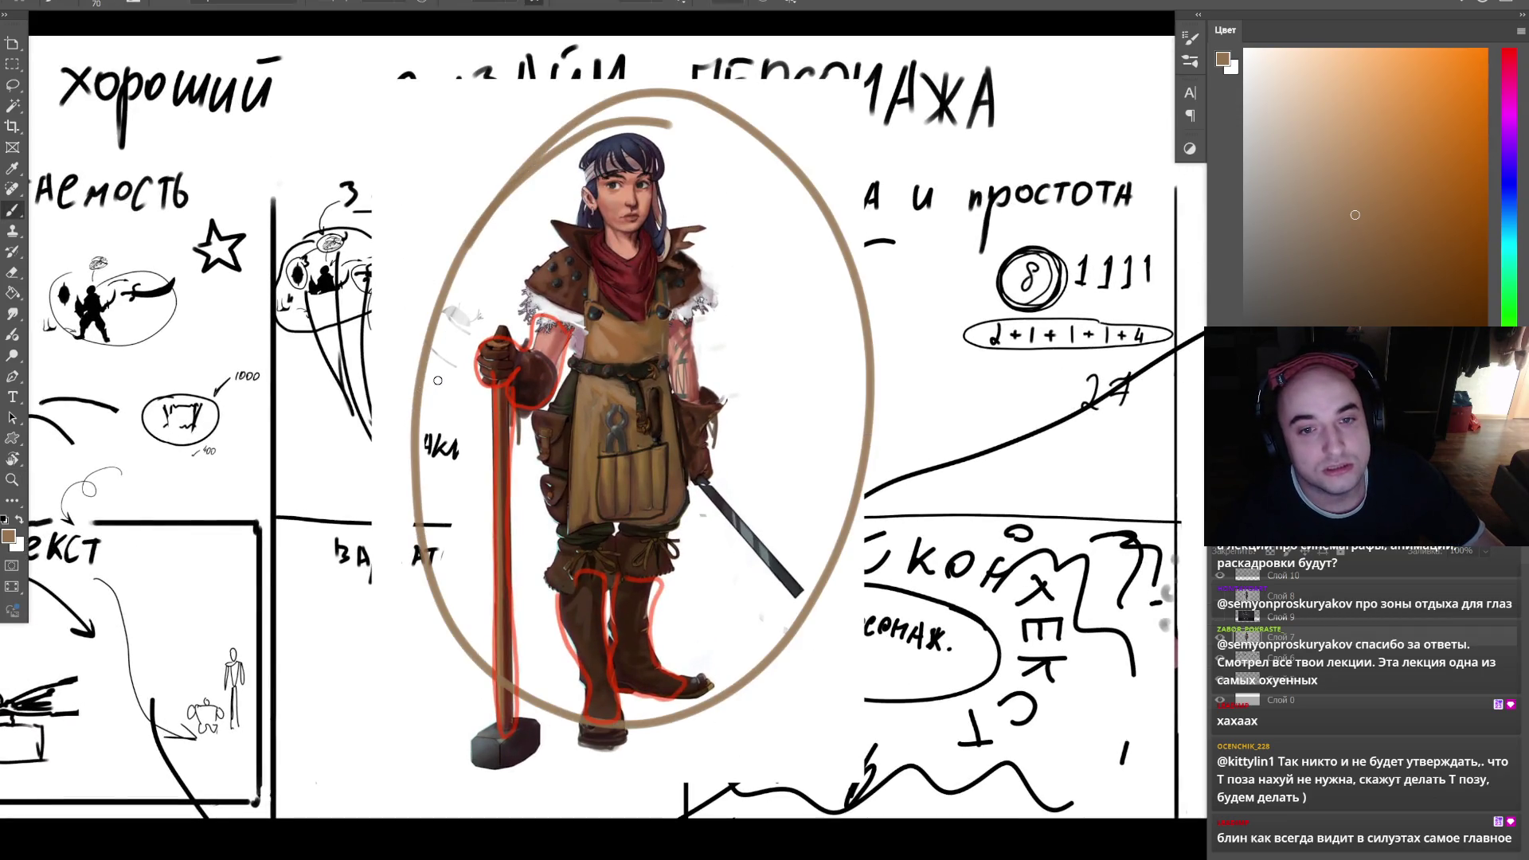
pyautogui.hotkey('ctrl', 'z')
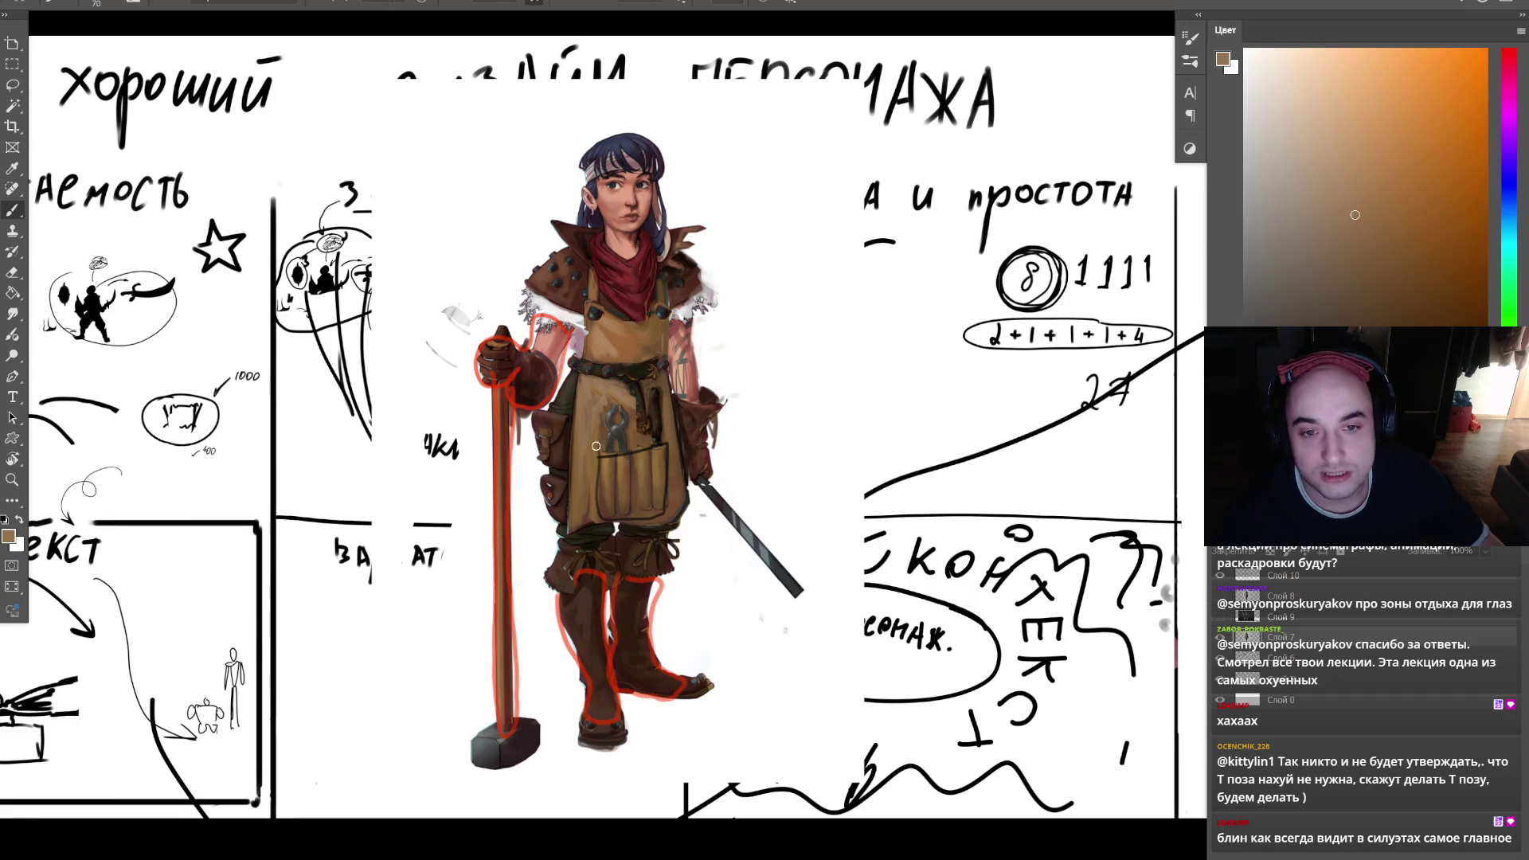
pyautogui.click(750, 434)
pyautogui.press('z')
pyautogui.click(772, 433)
pyautogui.hotkey('ctrl', 'z')
pyautogui.click(780, 440)
pyautogui.click(790, 442)
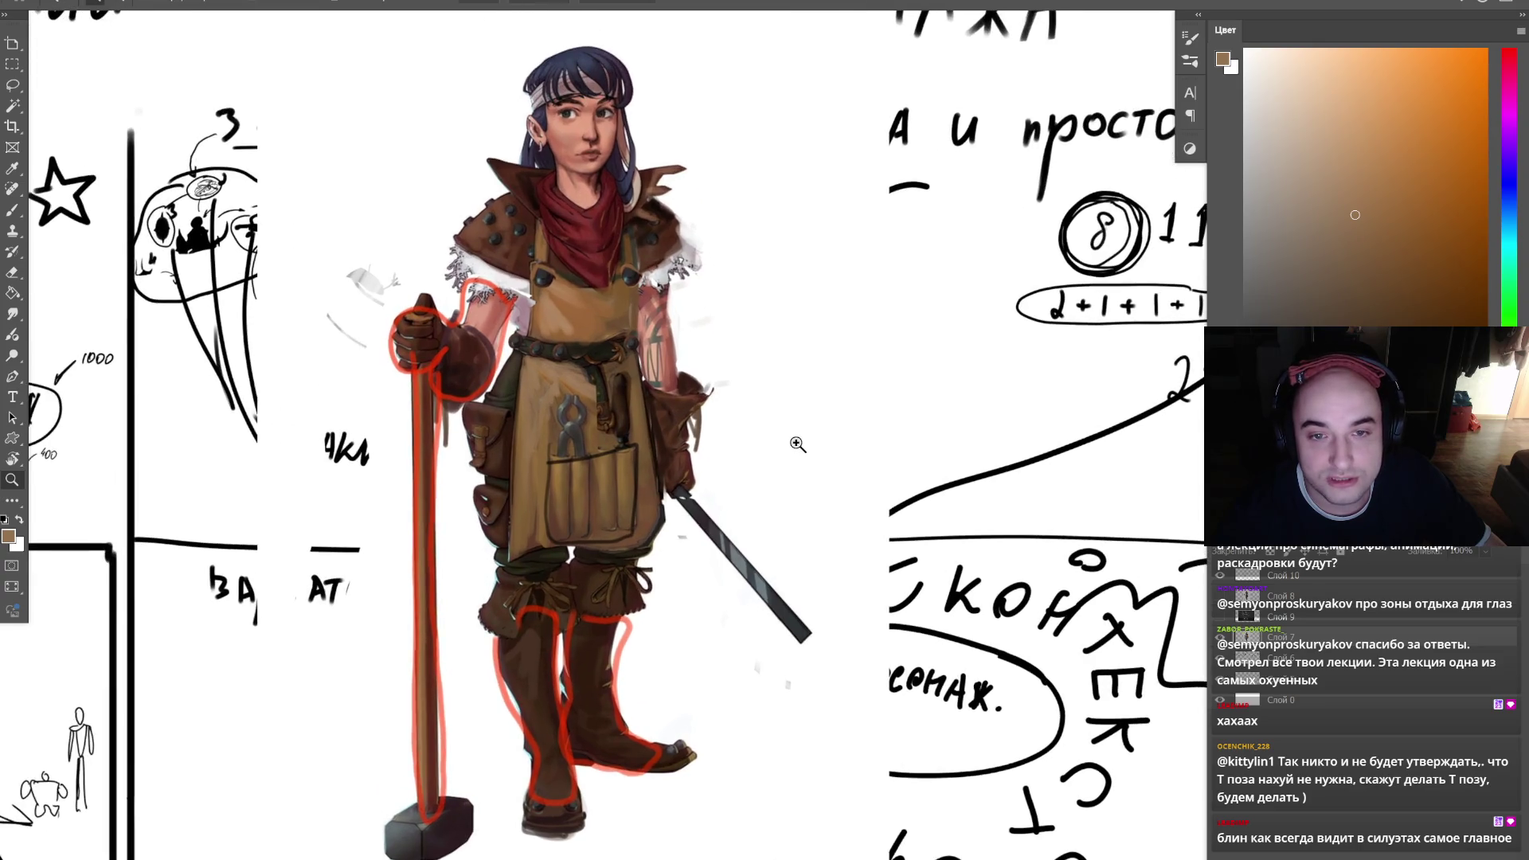
pyautogui.press('b')
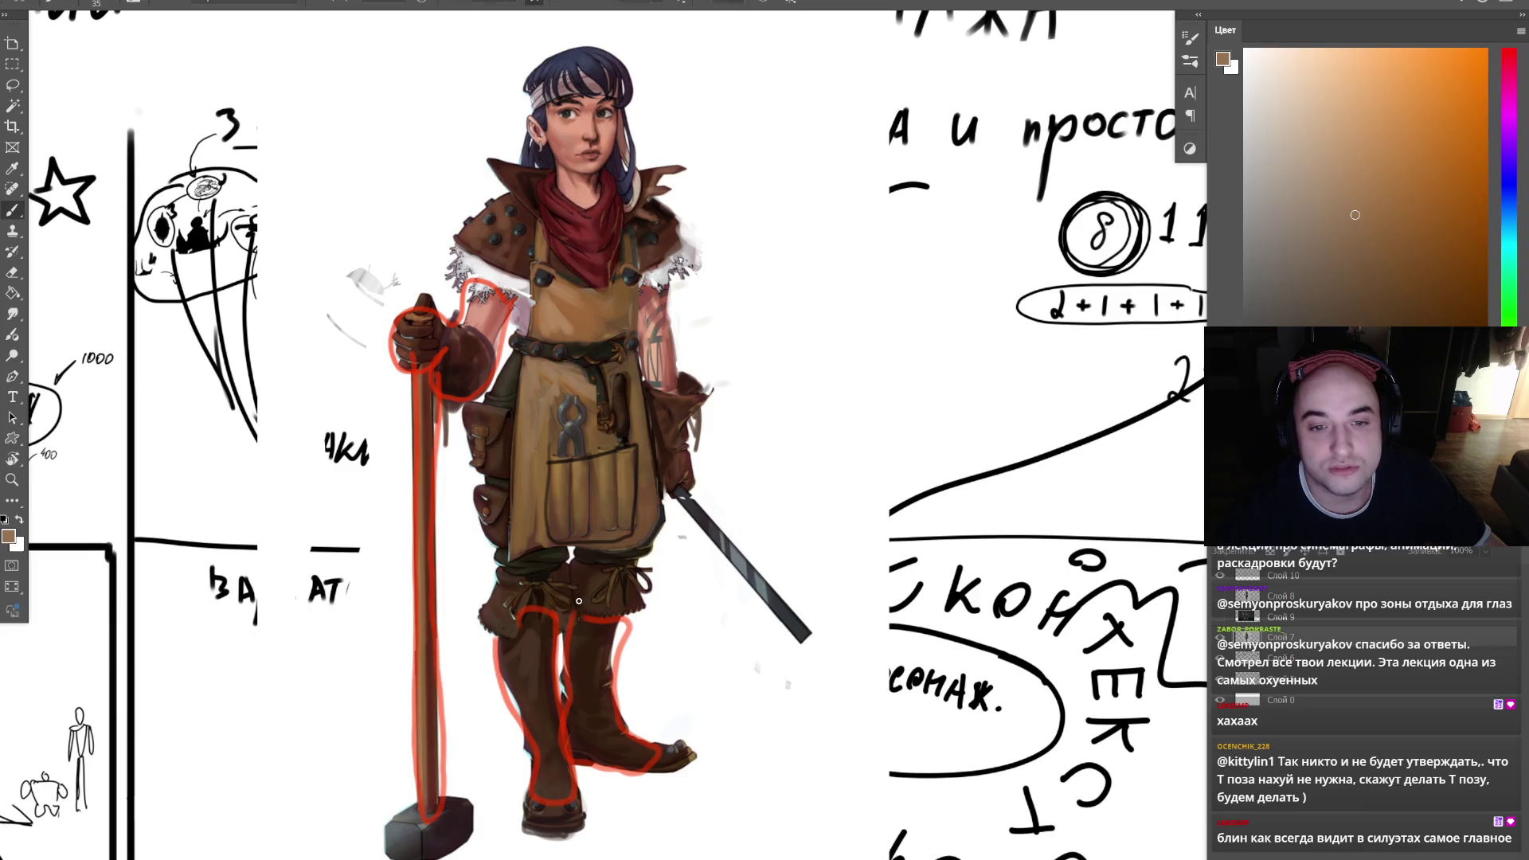
pyautogui.press('z')
pyautogui.moveTo(579, 601)
pyautogui.mouseDown()
pyautogui.moveTo(607, 563)
pyautogui.moveTo(669, 604)
pyautogui.mouseUp()
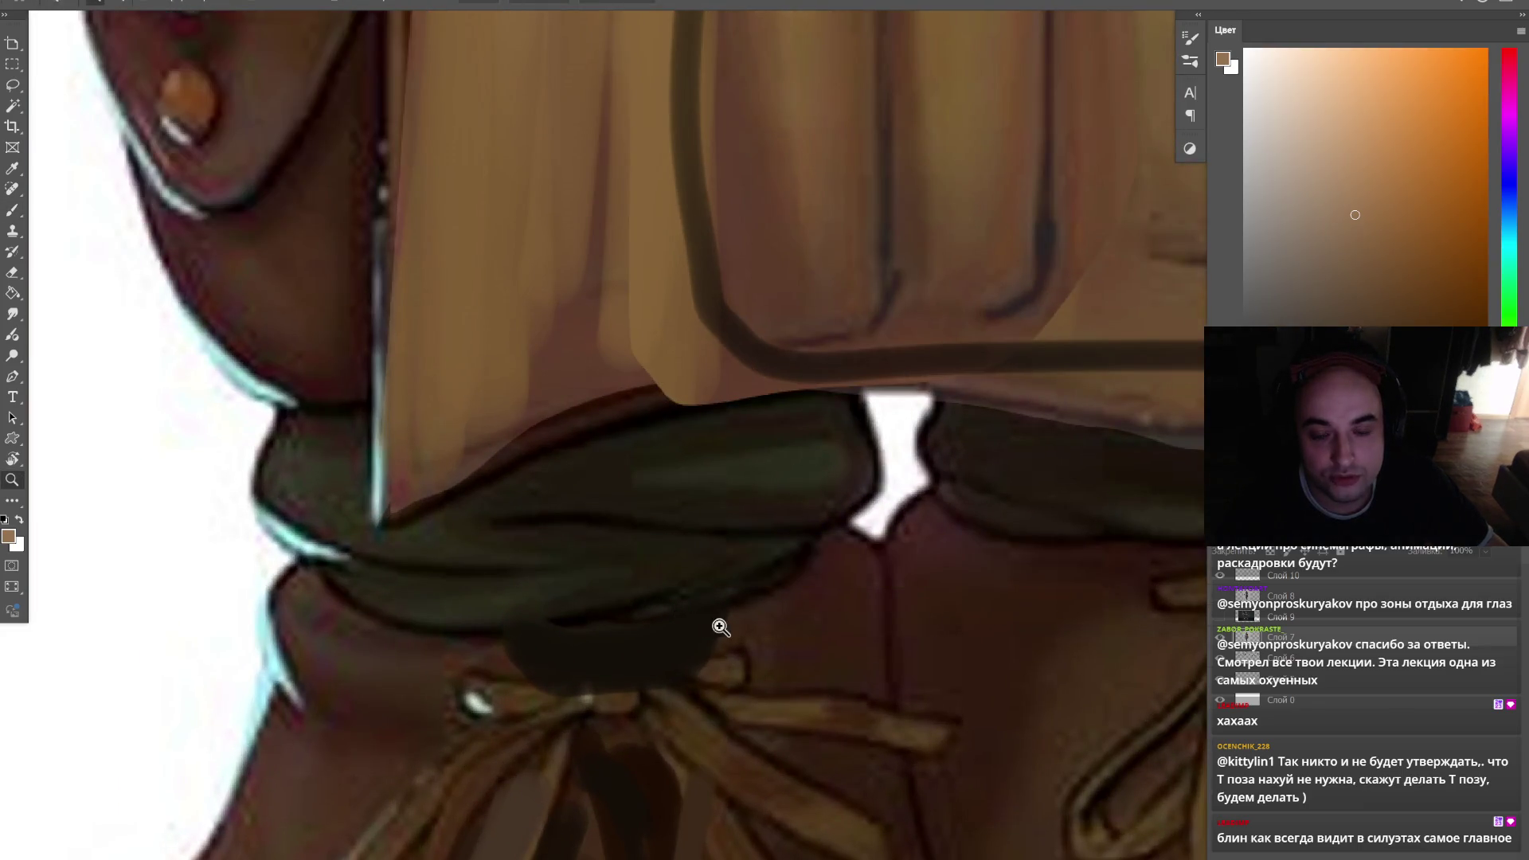
# - Zoom in on the belt and sketch a light looping line across it
pyautogui.moveTo(751, 628)
pyautogui.mouseDown()
pyautogui.moveTo(655, 624)
pyautogui.moveTo(689, 626)
pyautogui.moveTo(637, 580)
pyautogui.mouseUp()
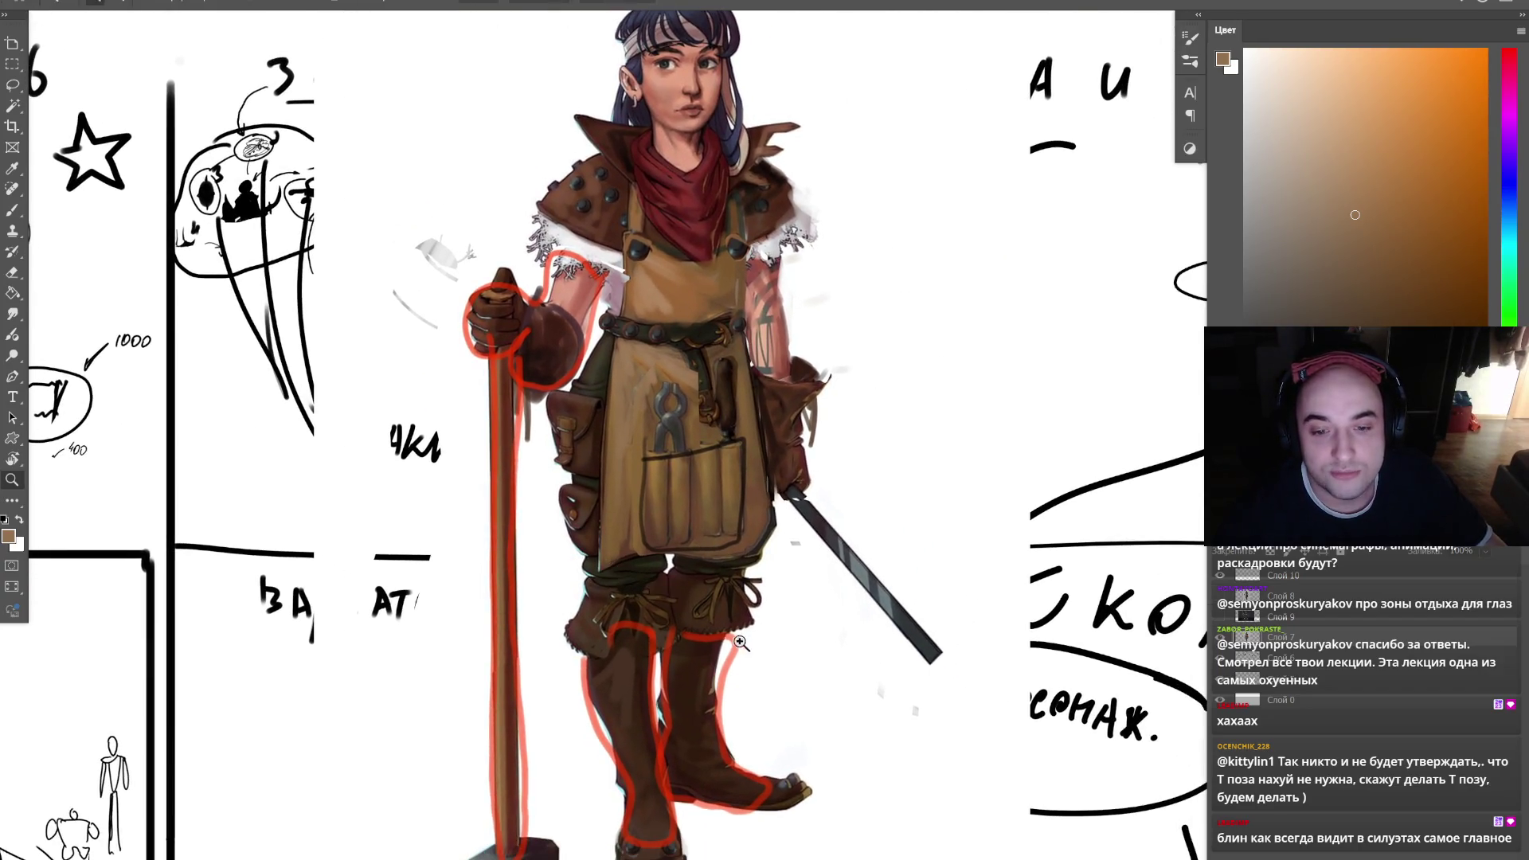
pyautogui.click(733, 760)
pyautogui.scroll(3, 799, 713)
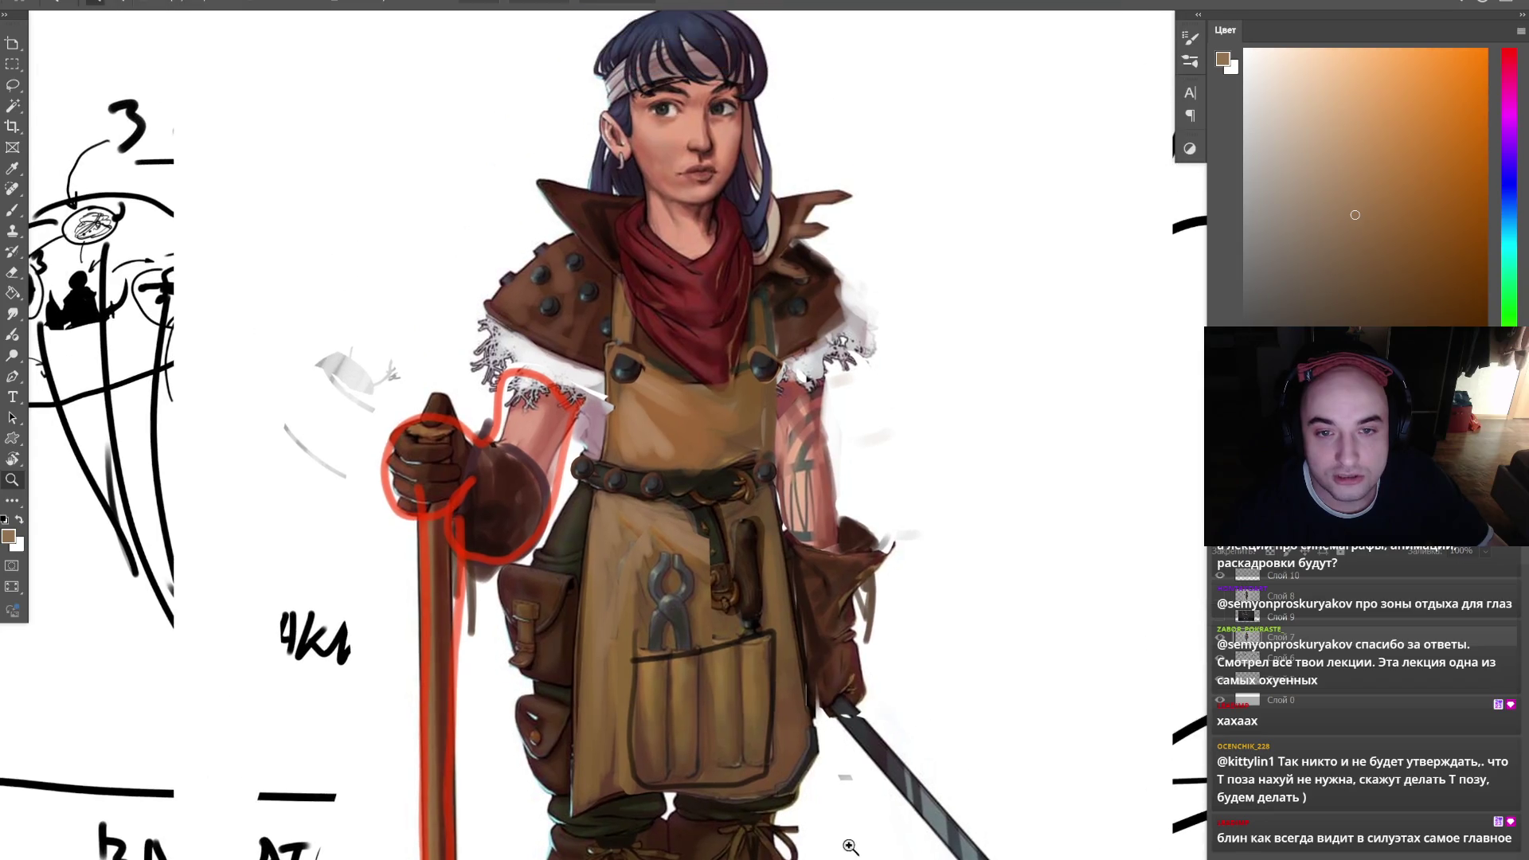
pyautogui.click(729, 518)
pyautogui.press('b')
pyautogui.moveTo(561, 498)
pyautogui.mouseDown()
pyautogui.moveTo(824, 434)
pyautogui.moveTo(597, 535)
pyautogui.mouseUp()
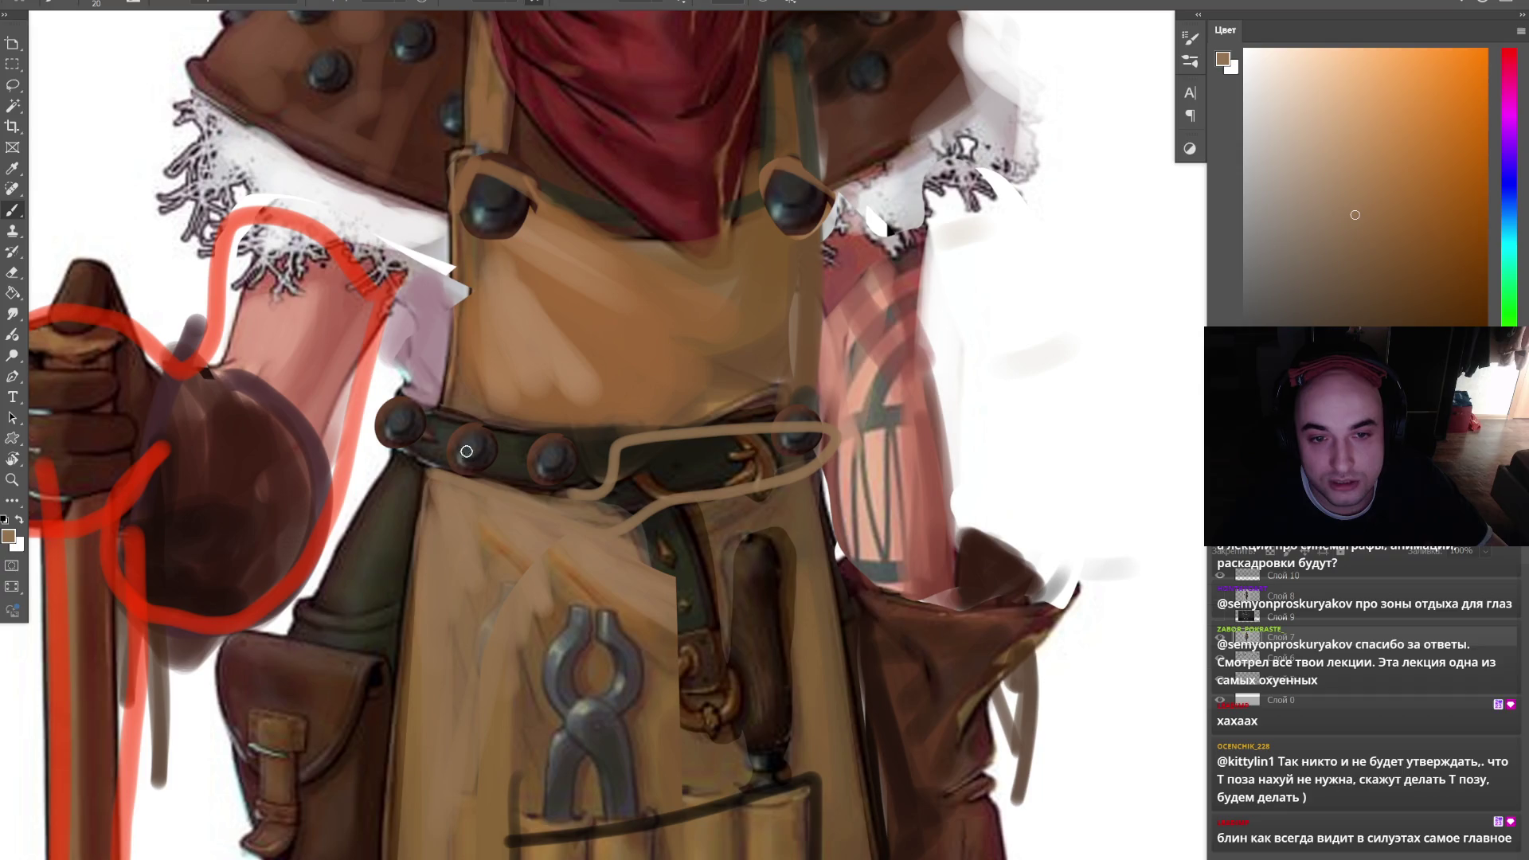
# - Paint over the belt and rivets in near-black with a size 90 brush
pyautogui.keyDown('alt'); pyautogui.click(673, 466); pyautogui.keyUp('alt')
pyautogui.press(']')
pyautogui.press(']')
pyautogui.press(']')
pyautogui.moveTo(418, 434)
pyautogui.mouseDown()
pyautogui.moveTo(645, 506)
pyautogui.moveTo(876, 470)
pyautogui.mouseUp()
pyautogui.press('z')
pyautogui.moveTo(876, 478)
pyautogui.mouseDown()
pyautogui.moveTo(757, 486)
pyautogui.moveTo(852, 491)
pyautogui.moveTo(728, 428)
pyautogui.mouseUp()
pyautogui.click(853, 487)
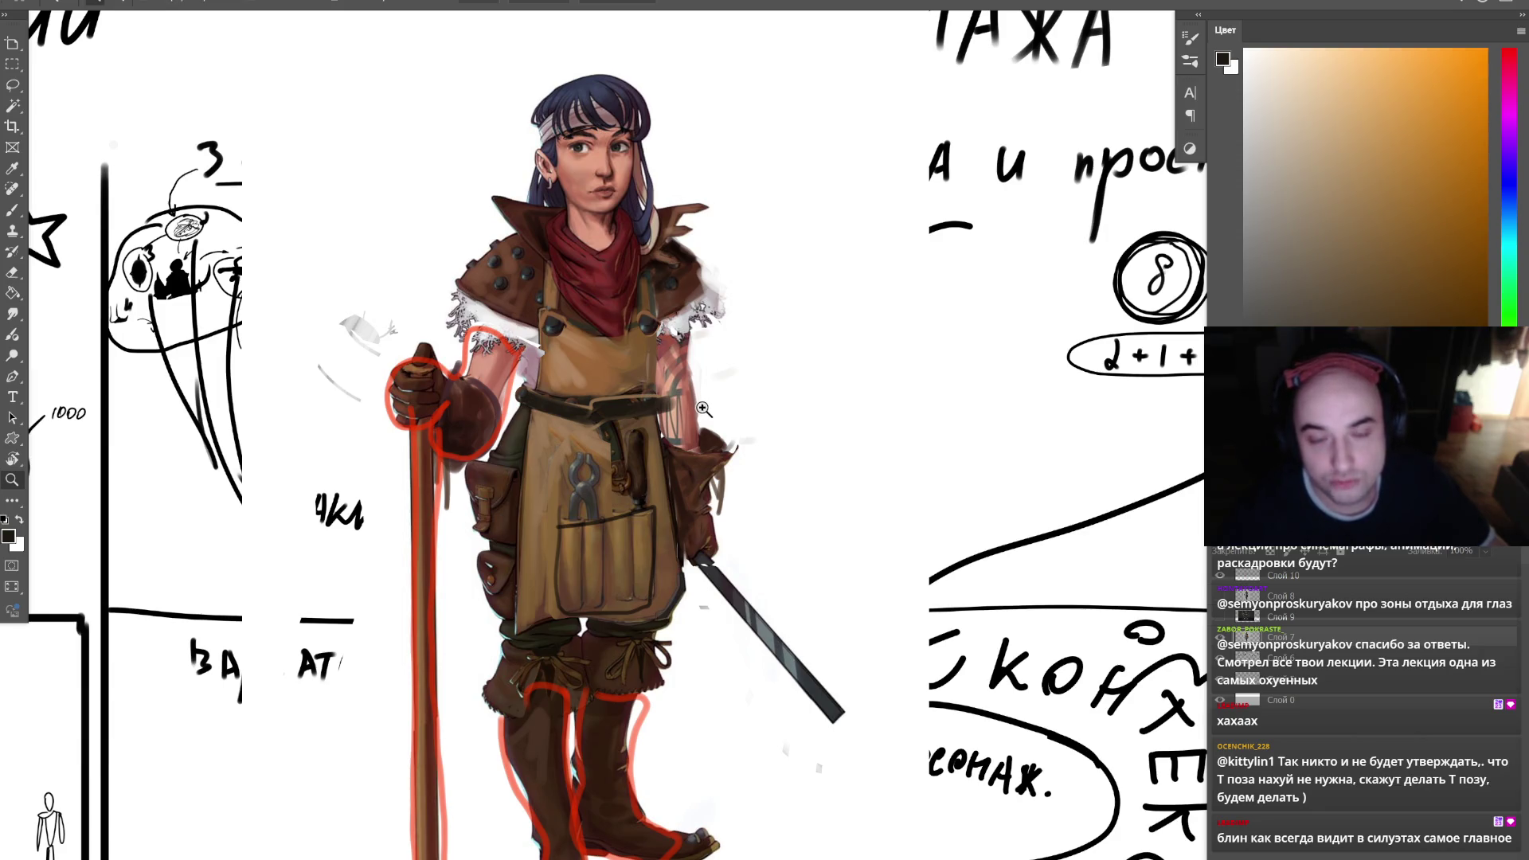
pyautogui.scroll(-1, 702, 422)
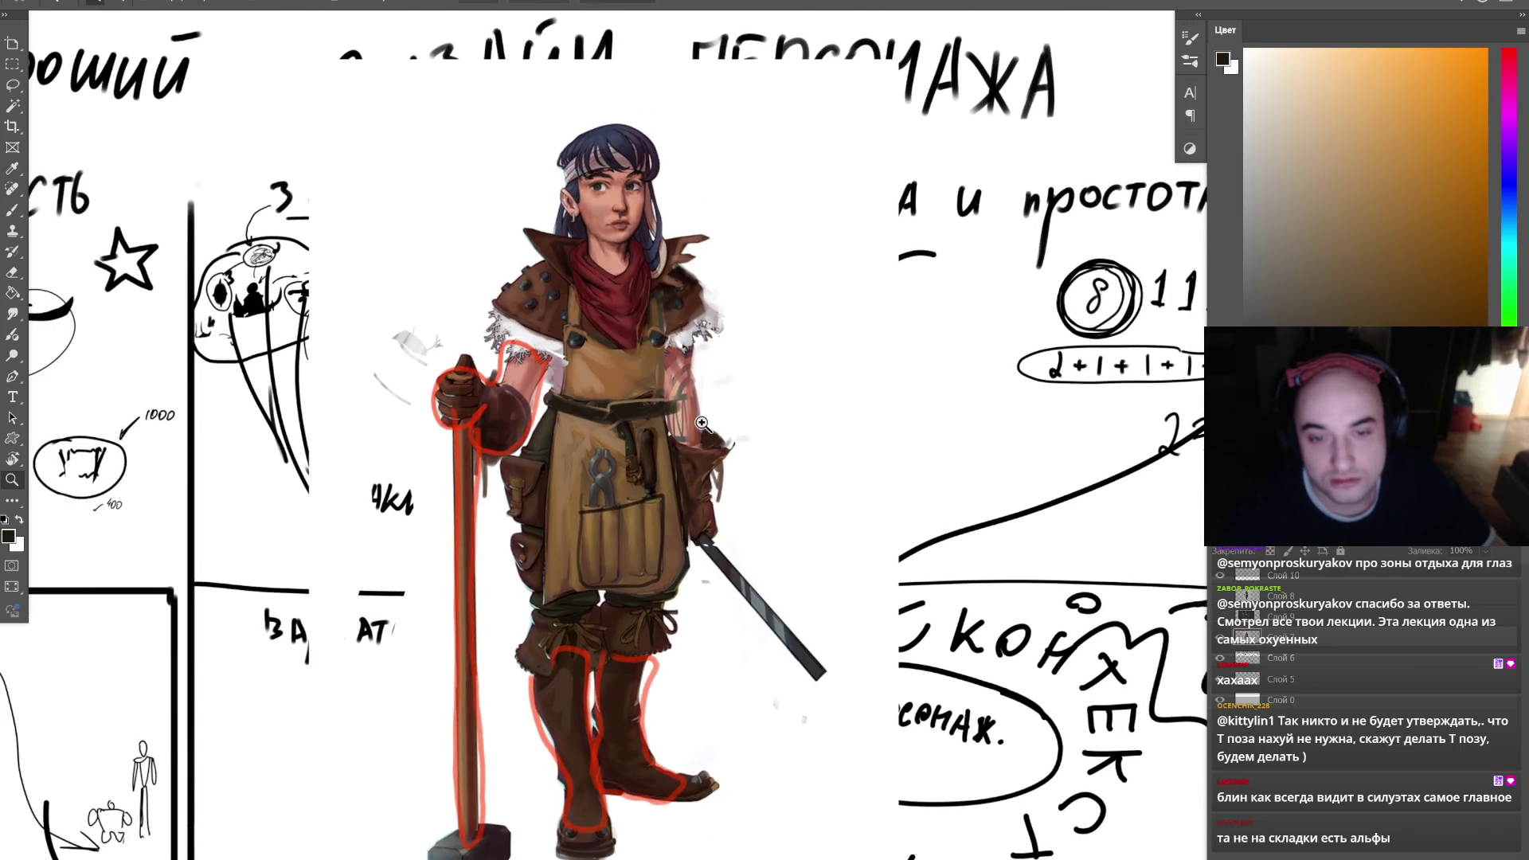
# - Hide the character painting layer in the Layers panel
pyautogui.scroll(1, 720, 527)
pyautogui.scroll(-1, 723, 525)
pyautogui.scroll(-3, 723, 525)
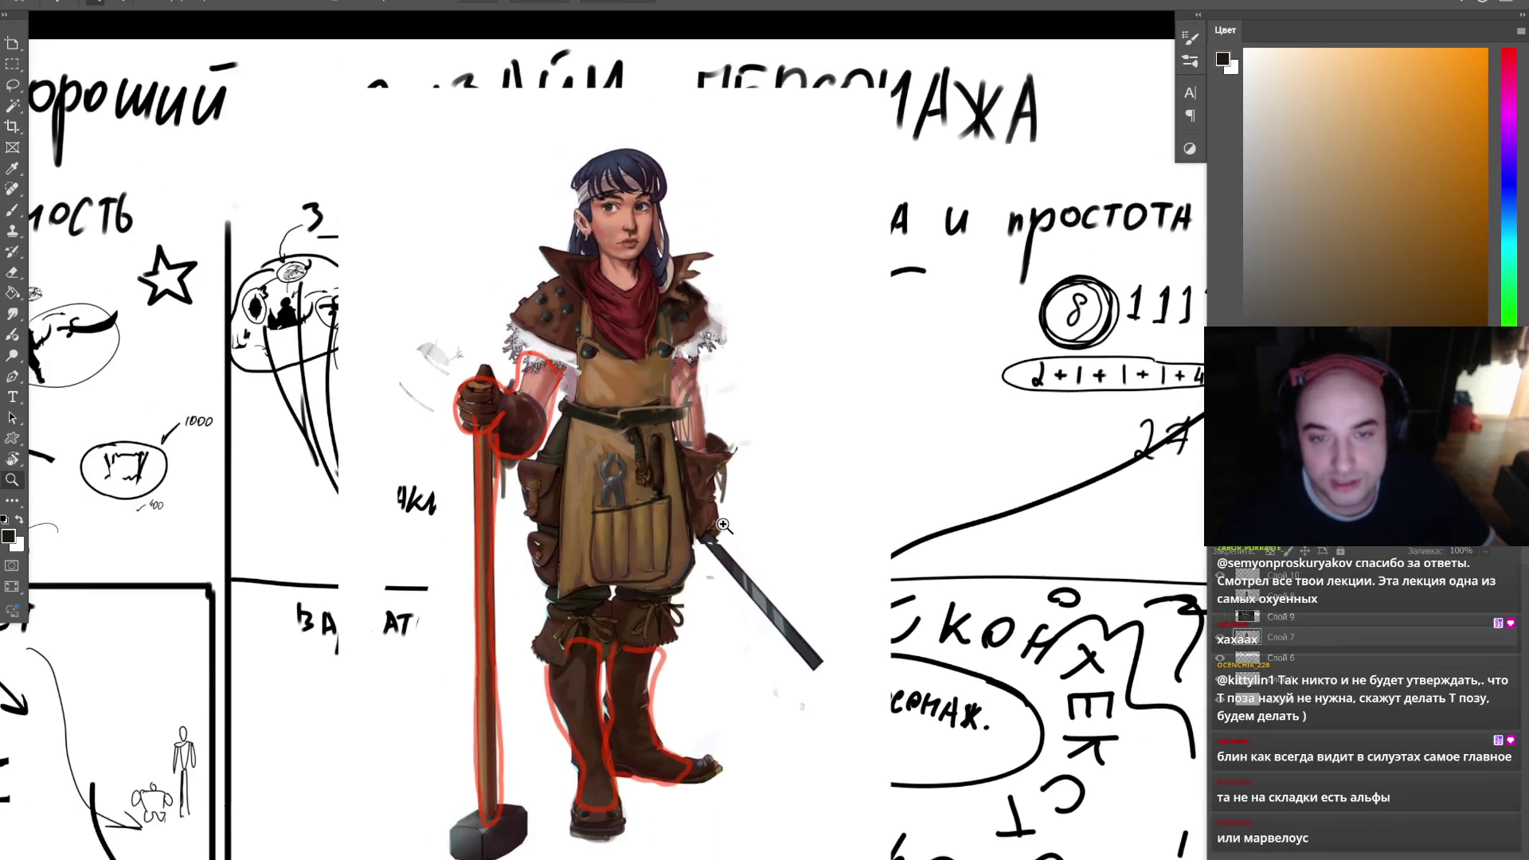
pyautogui.click(1220, 647)
pyautogui.click(1220, 646)
pyautogui.click(1220, 646)
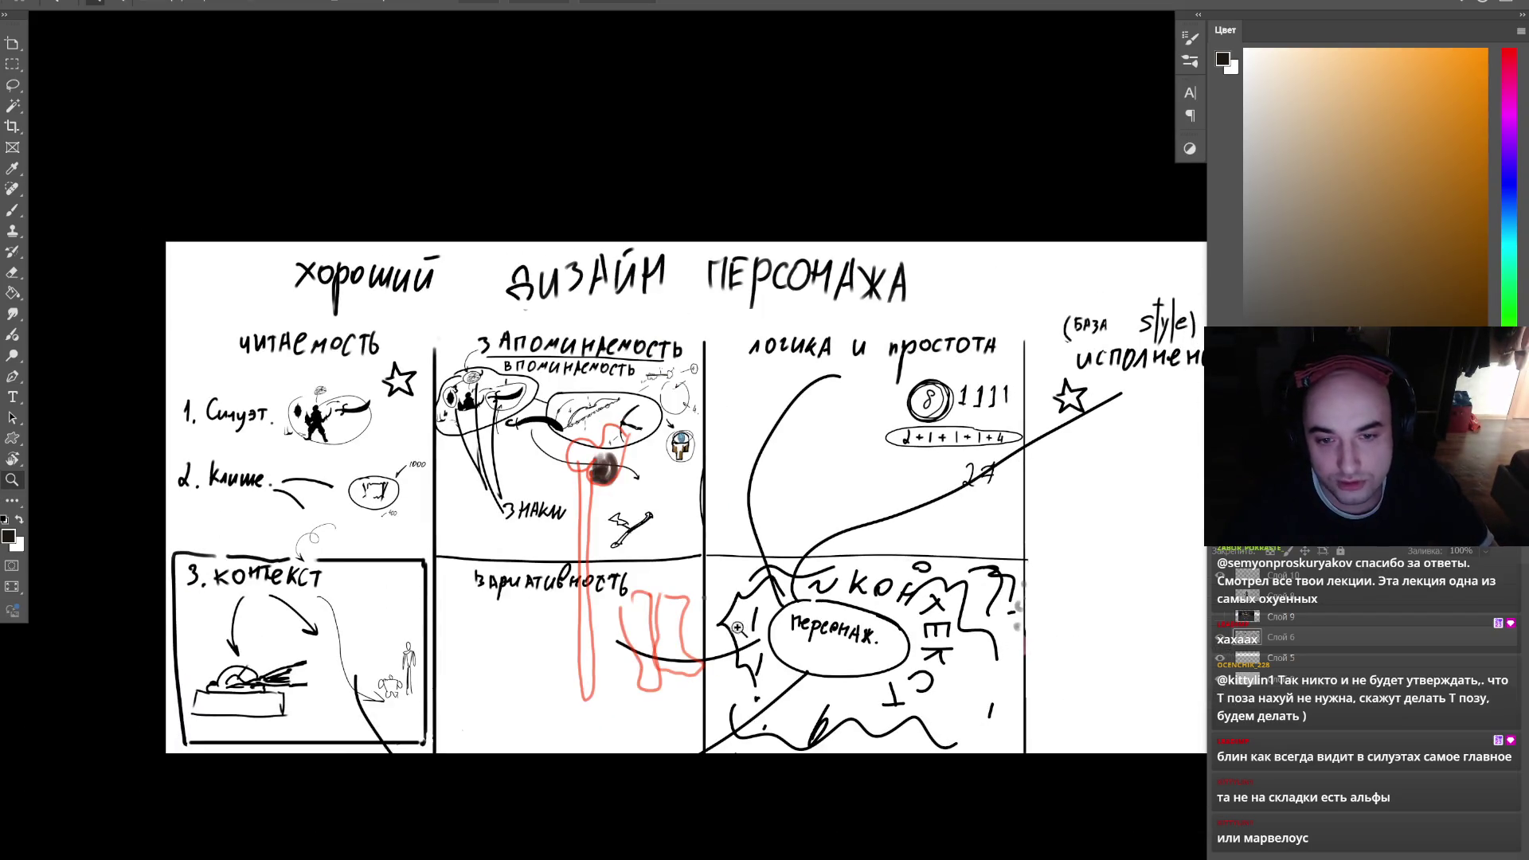
# - Hide the red sketch layer and all workspace panels
pyautogui.scroll(3, 700, 621)
pyautogui.scroll(-1, 712, 599)
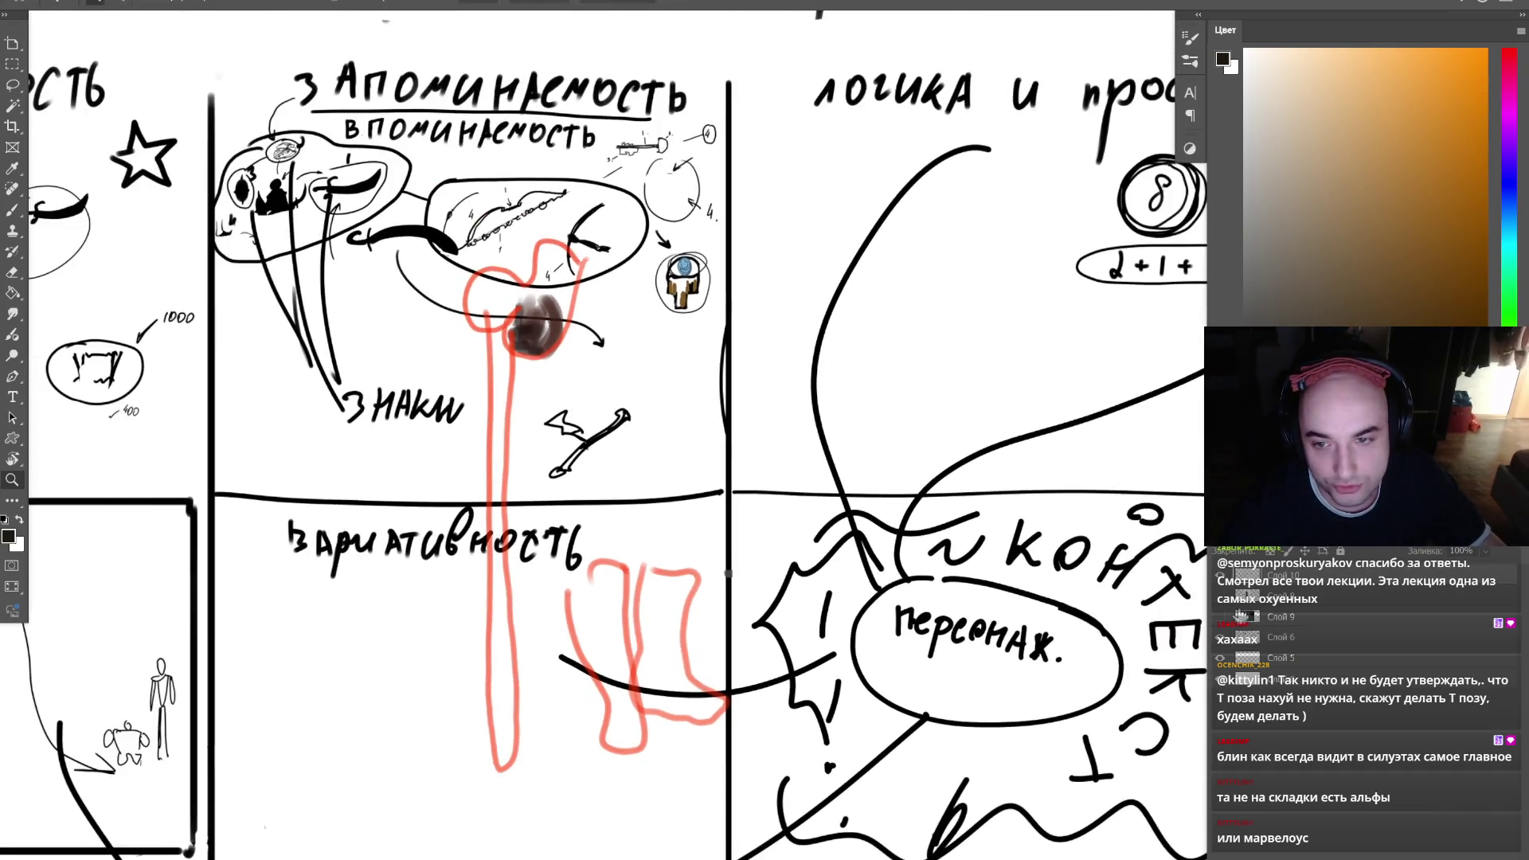
pyautogui.click(1220, 617)
pyautogui.click(1220, 617)
pyautogui.click(1220, 616)
pyautogui.scroll(-3, 779, 517)
pyautogui.hscroll(2, 779, 517)
pyautogui.scroll(-2, 764, 501)
pyautogui.scroll(2, 753, 487)
pyautogui.scroll(2, 747, 481)
pyautogui.press('Tab')
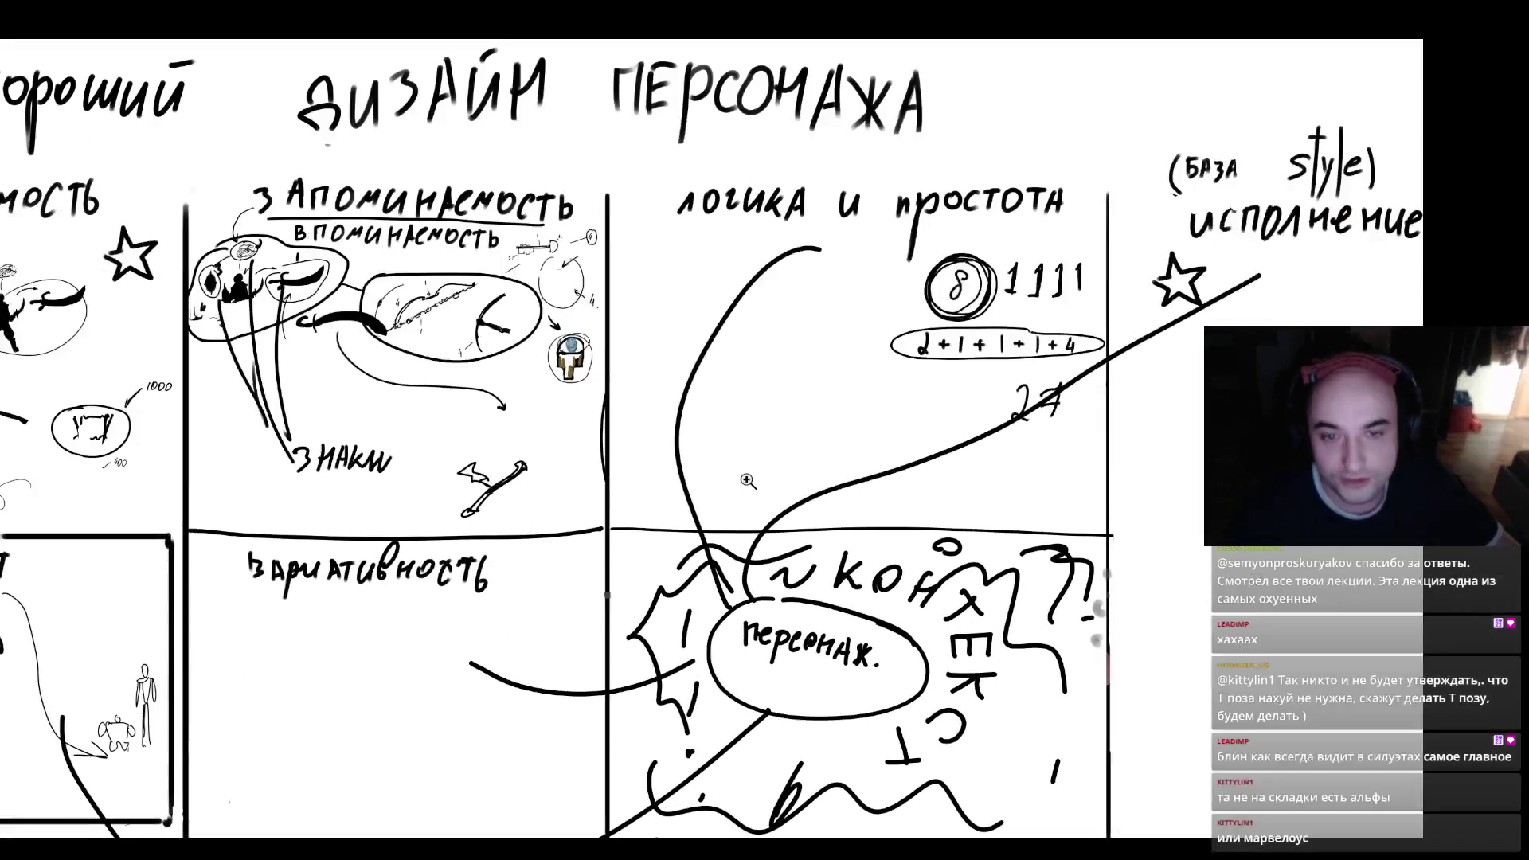
# - Review the lecture board, then switch to the 'dark souls artbook' Google Images results
pyautogui.scroll(-3, 747, 481)
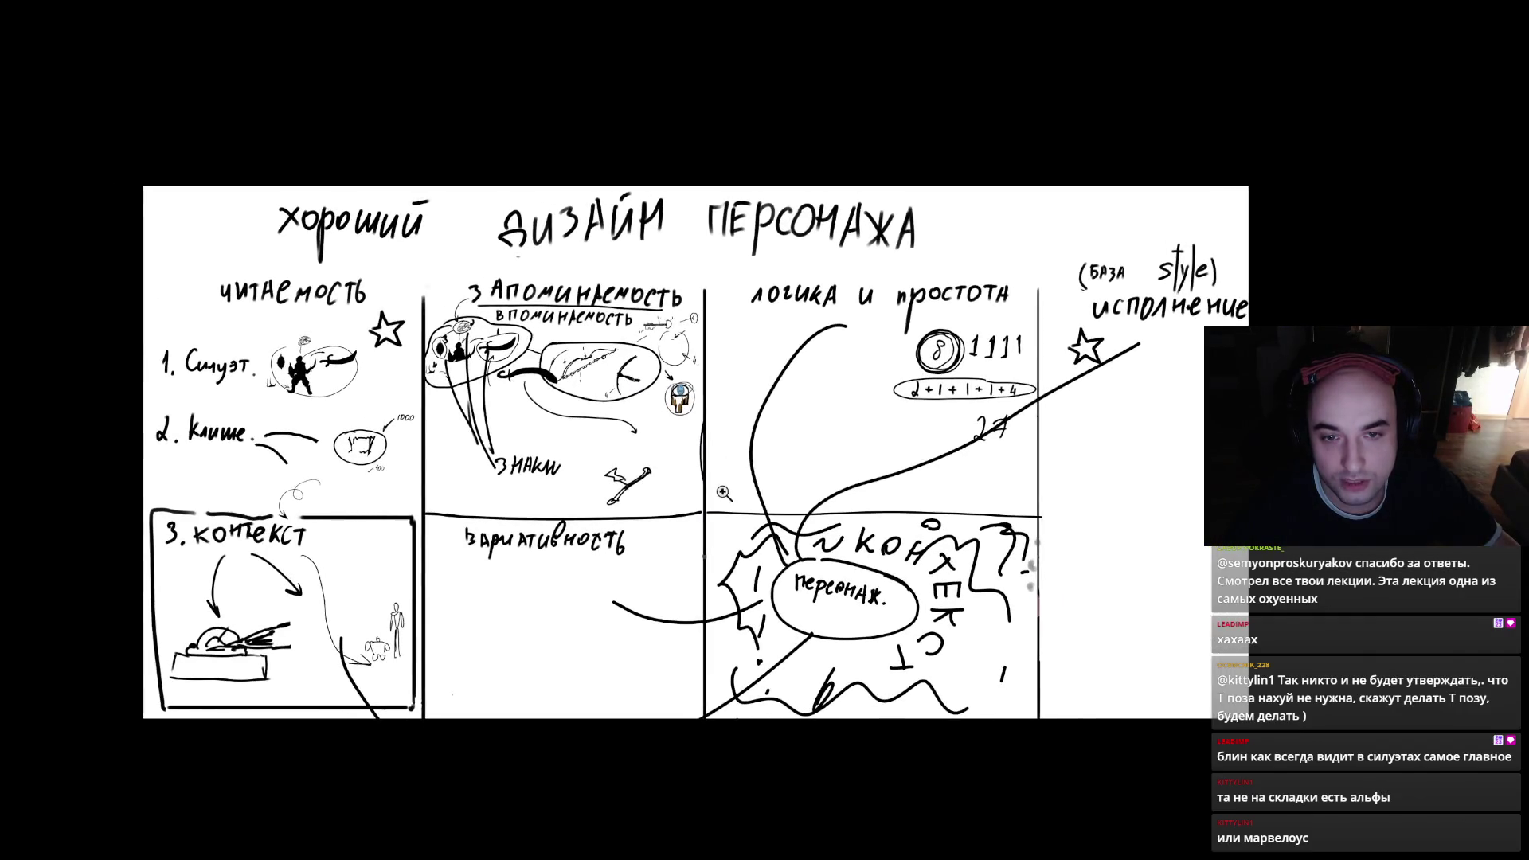
pyautogui.scroll(1, 722, 493)
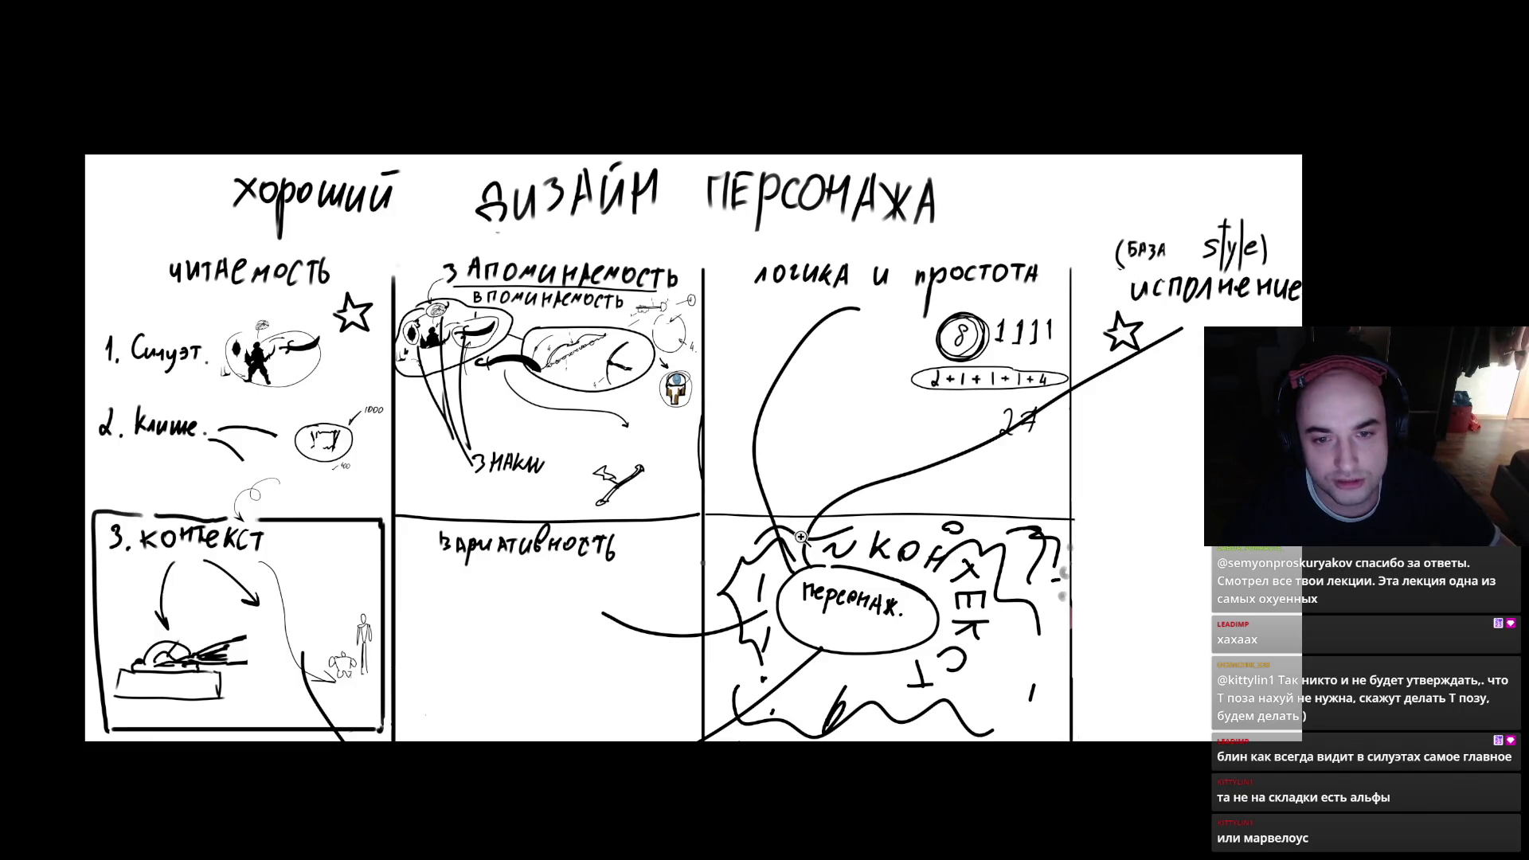
pyautogui.scroll(1, 804, 534)
pyautogui.scroll(1, 812, 530)
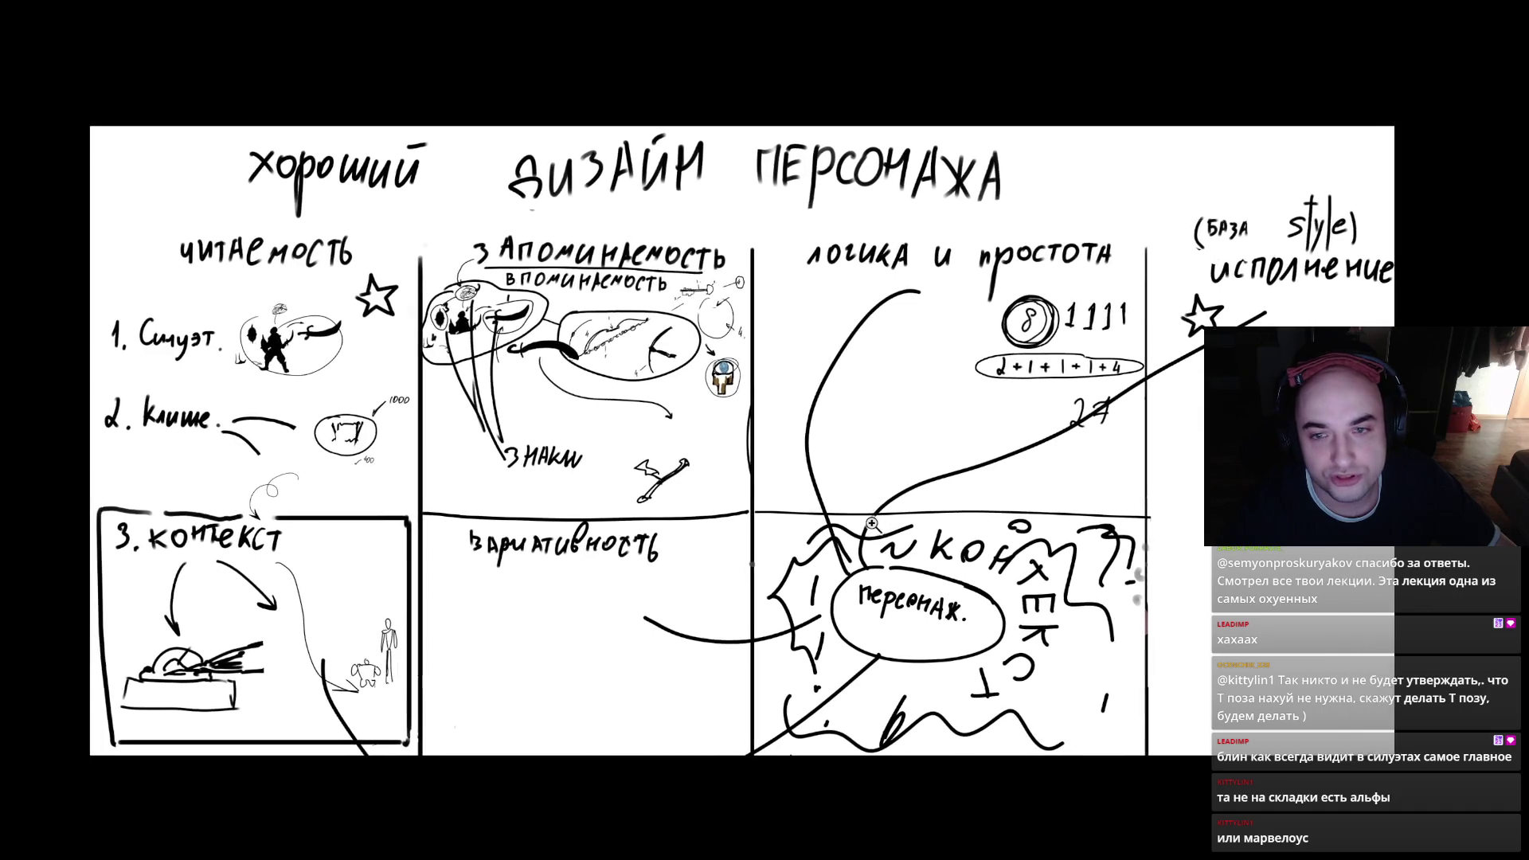
pyautogui.scroll(2, 871, 524)
pyautogui.scroll(-1, 897, 518)
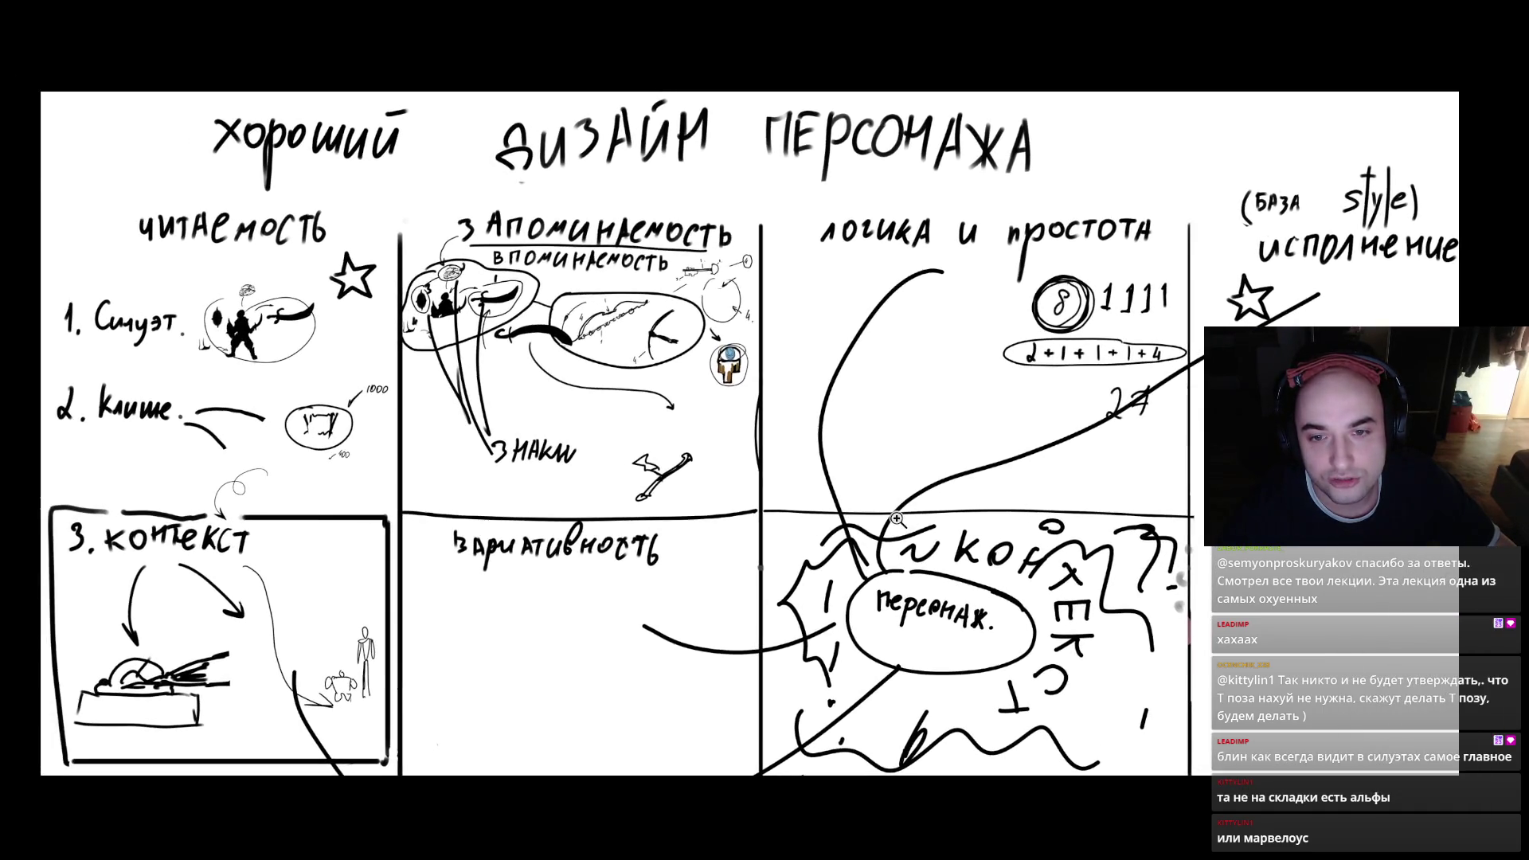
pyautogui.scroll(2, 908, 519)
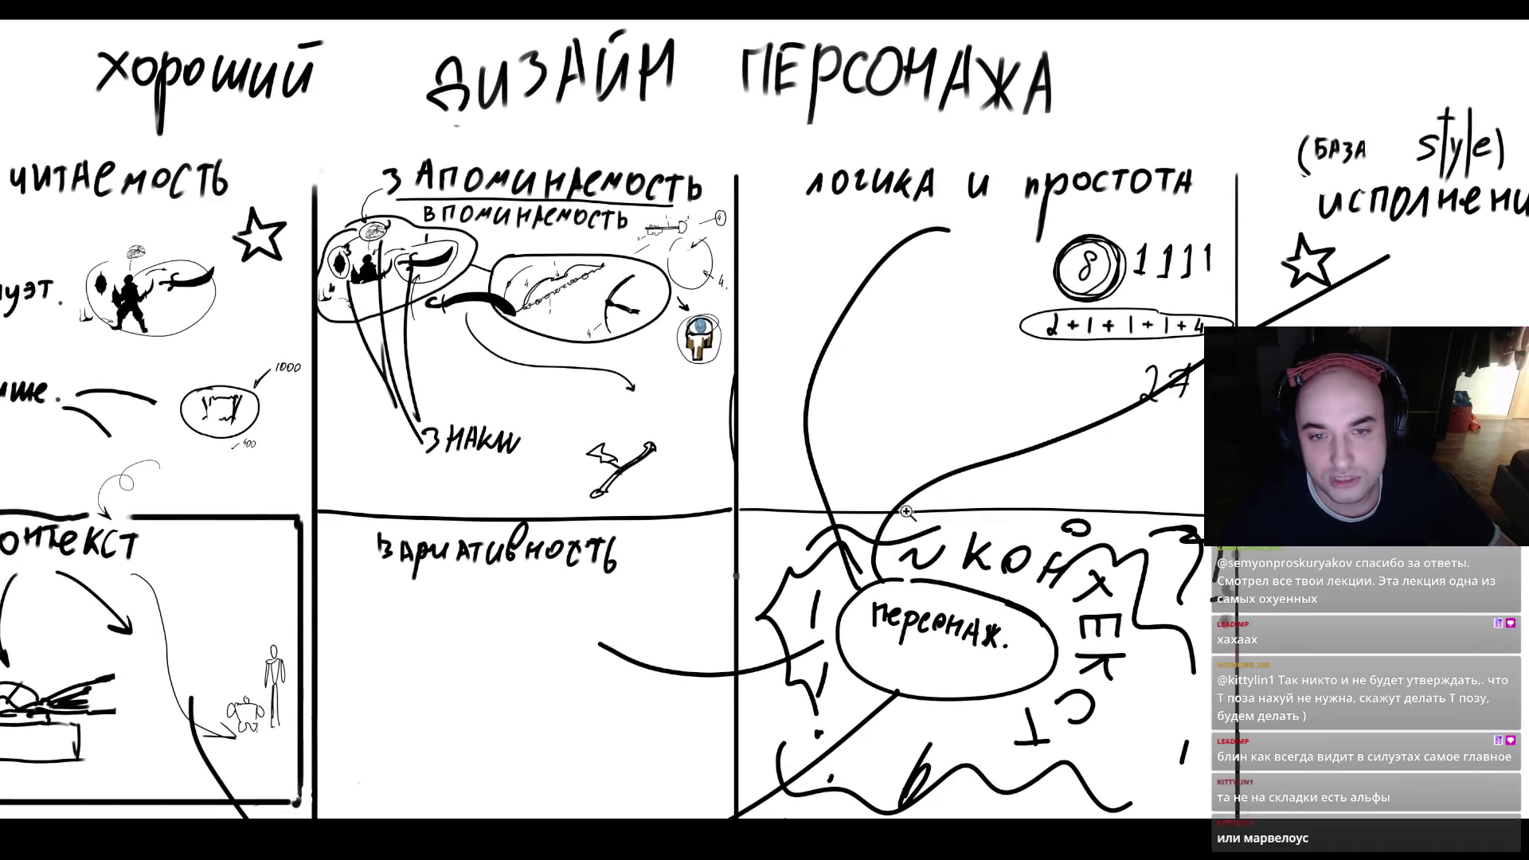
pyautogui.scroll(-1, 900, 512)
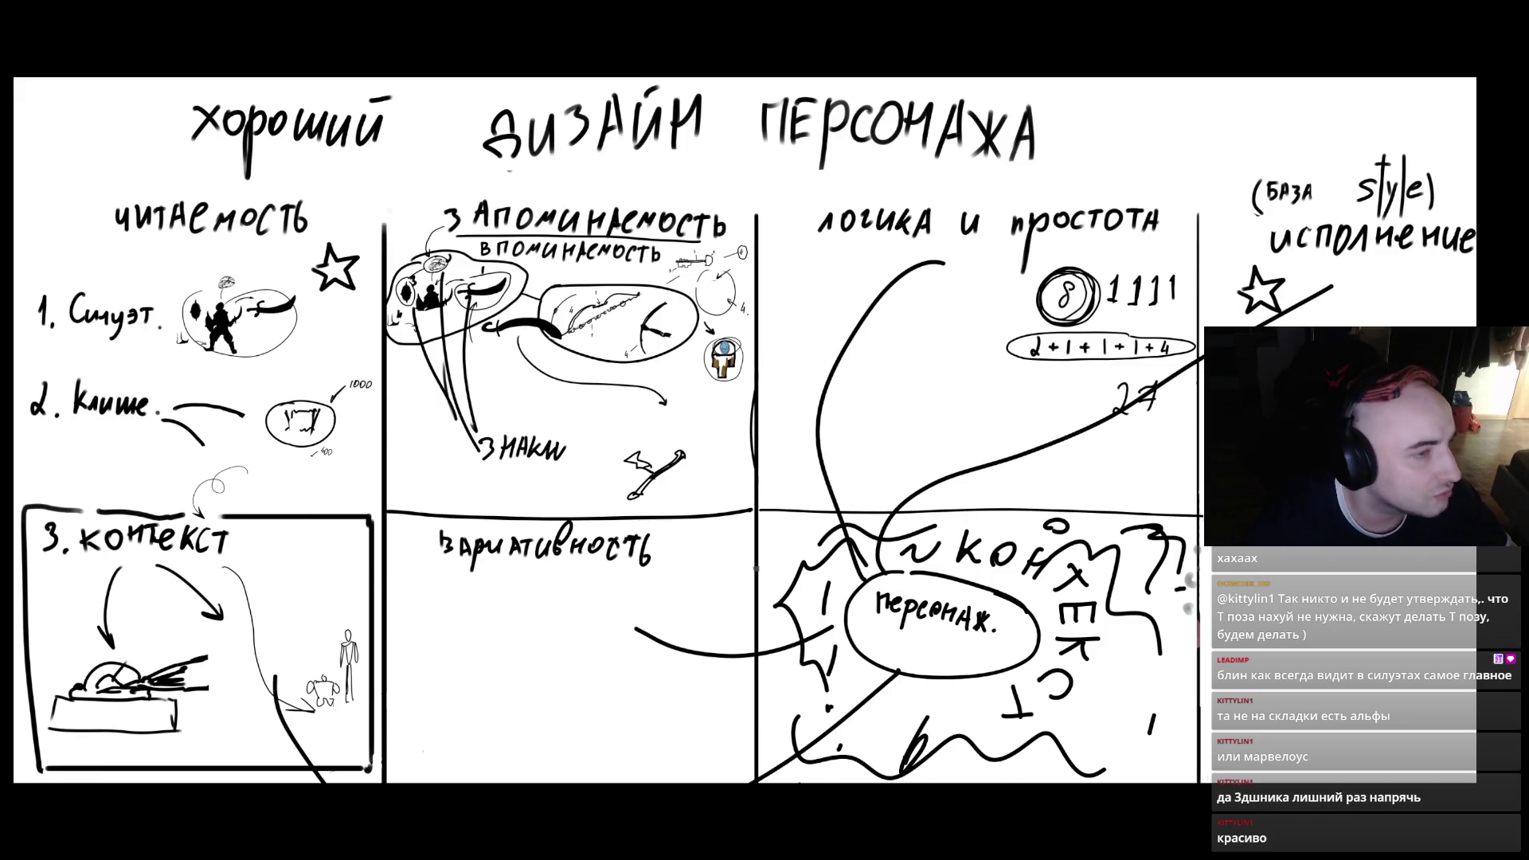
pyautogui.hotkey('alt', 'Tab')
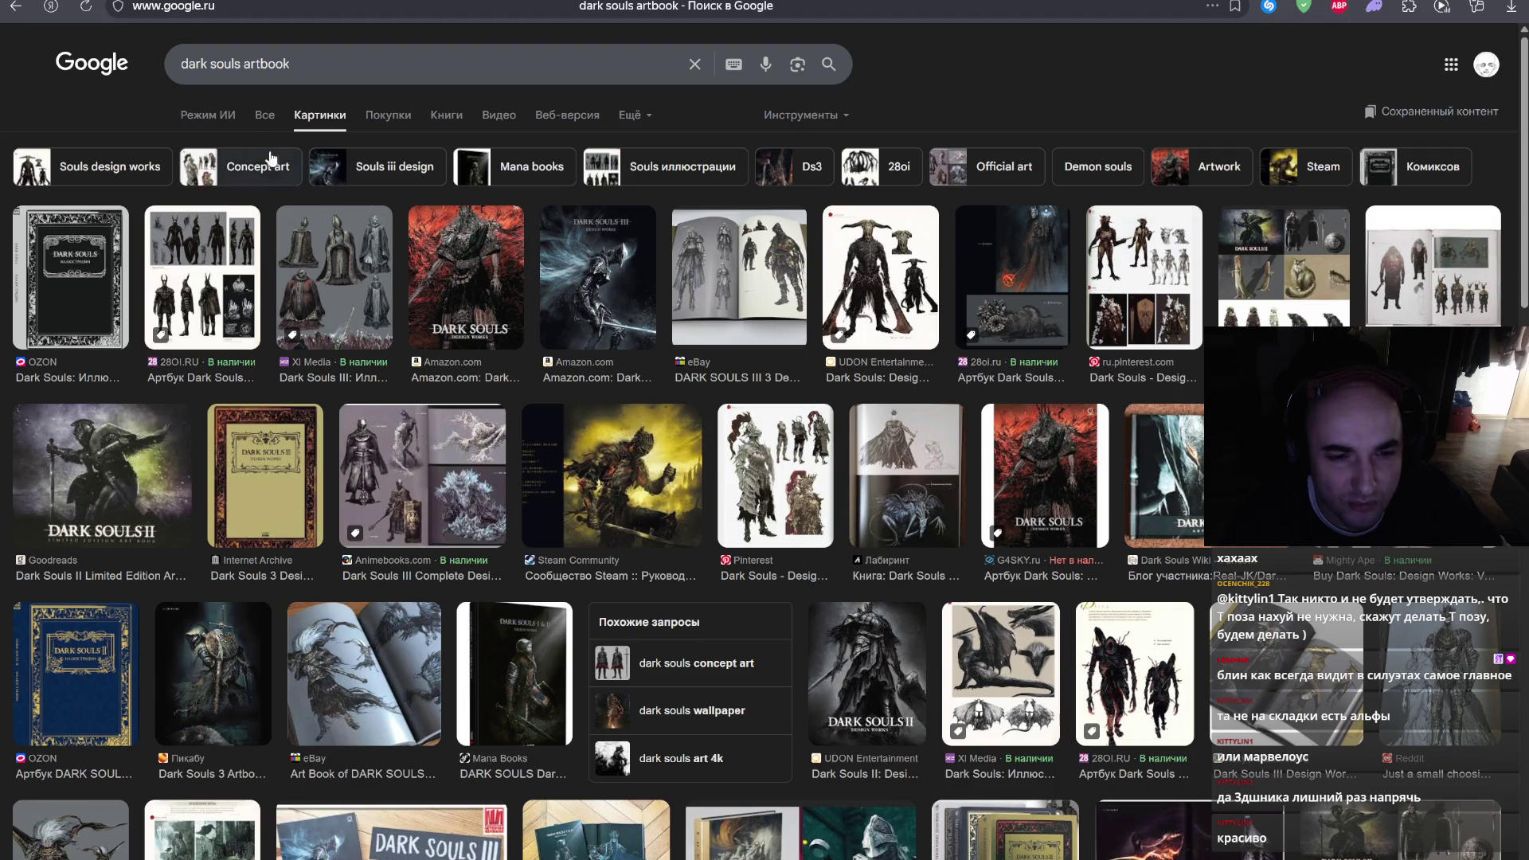
# - Change the image search query to 'dark souls concept art' and run it
pyautogui.moveTo(290, 63); pyautogui.dragTo(252, 64)
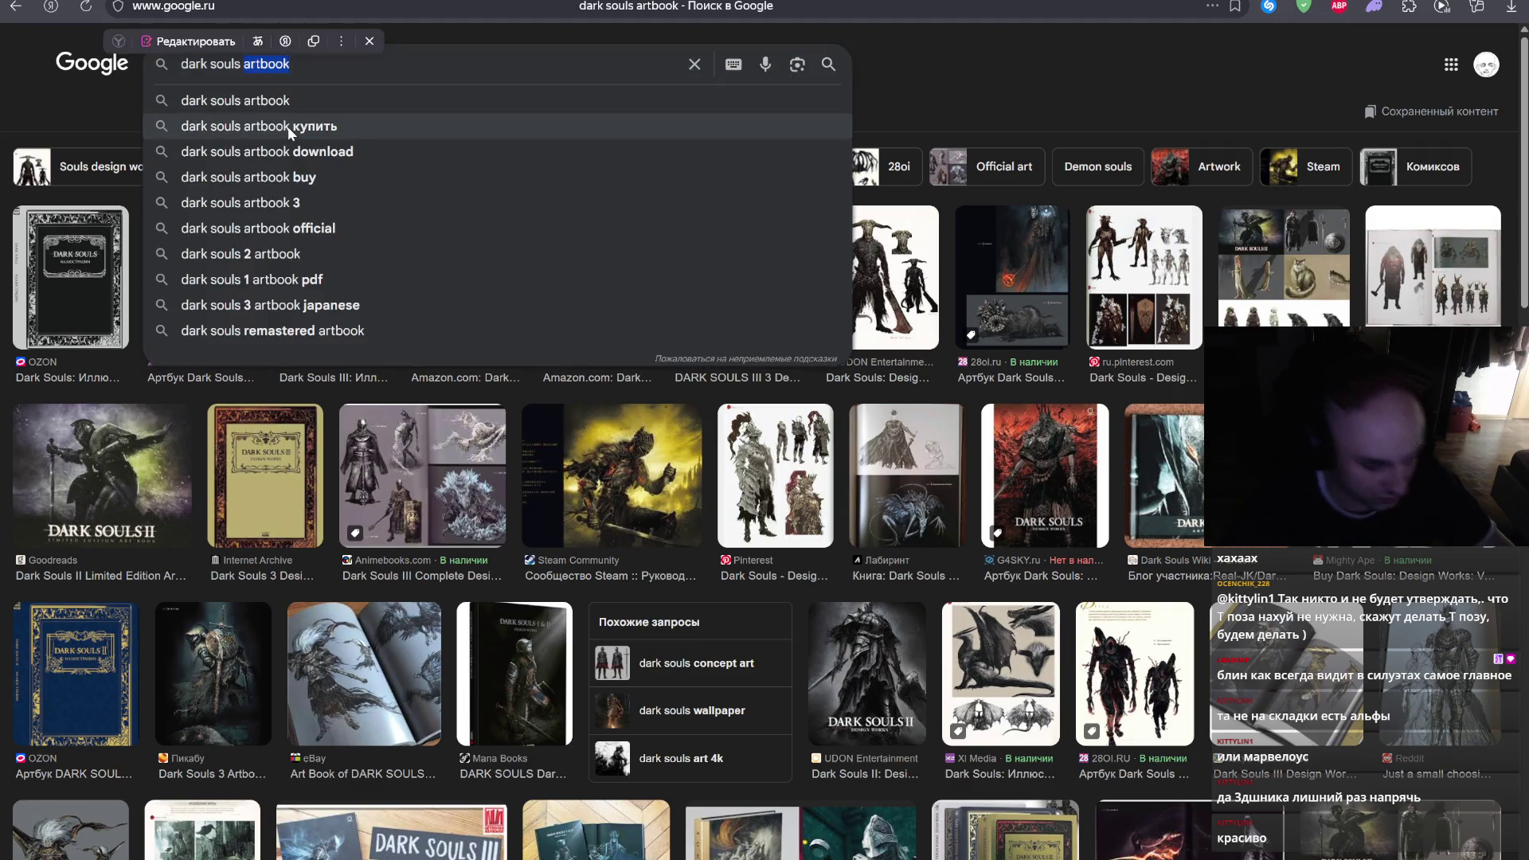
pyautogui.write('concept art')
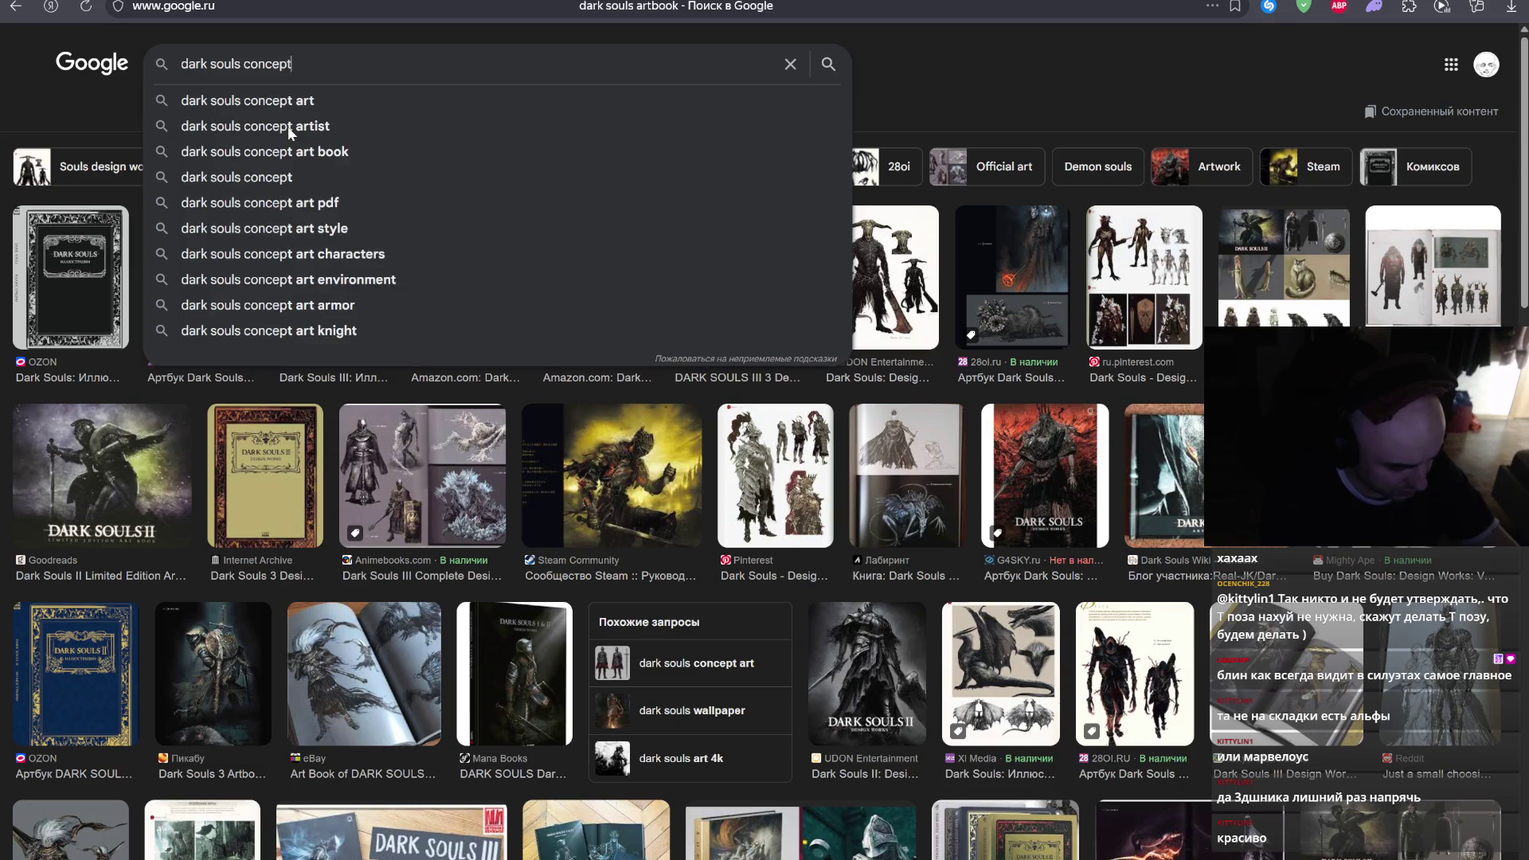
pyautogui.press('Return')
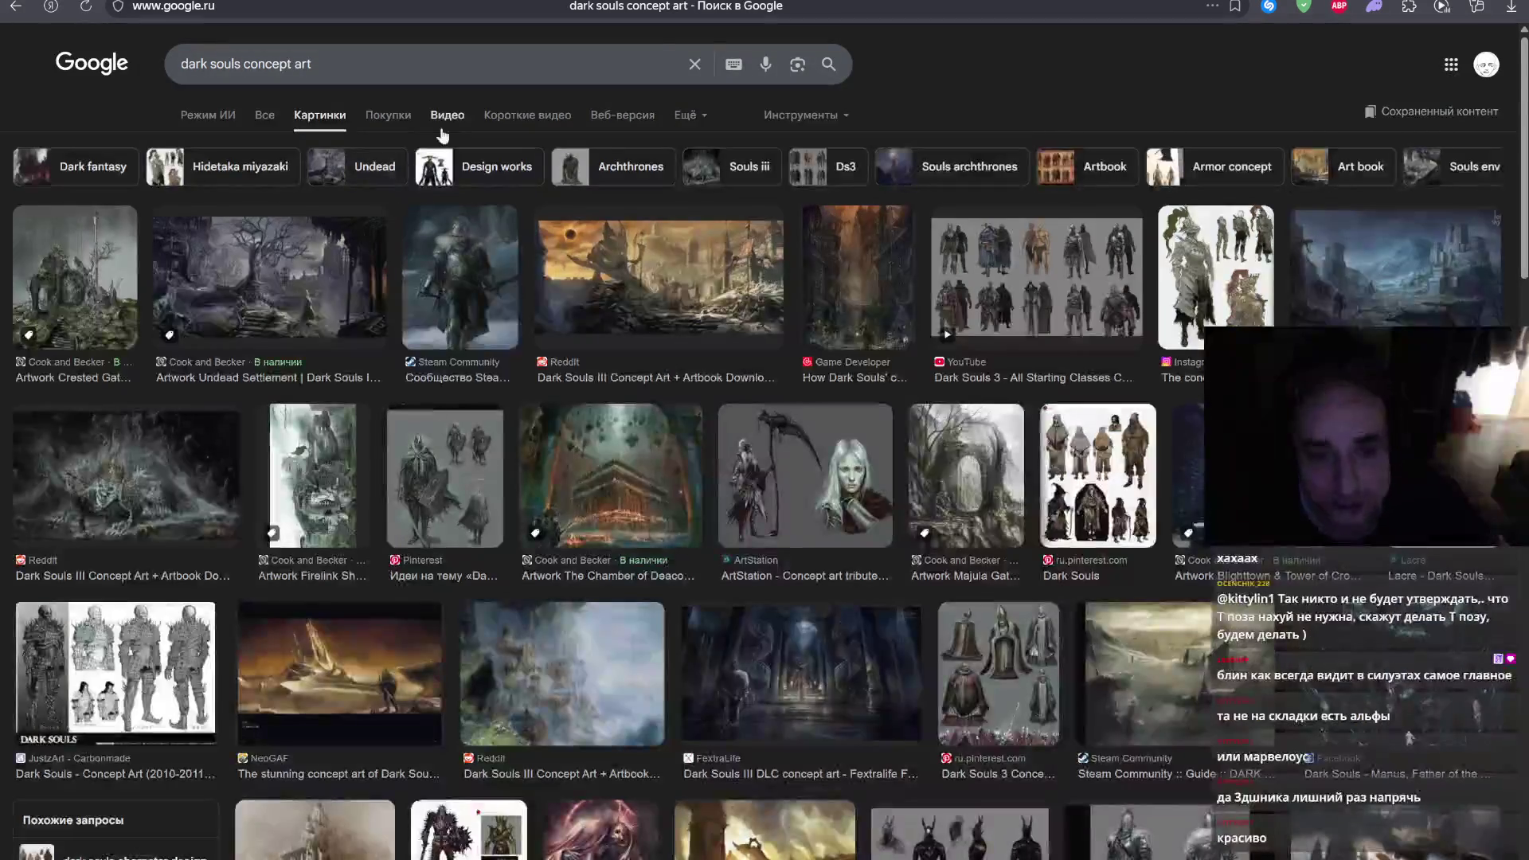
# - Preview the Pinterest enemy concept sheet and open its full-size image in a new tab
pyautogui.click(451, 512)
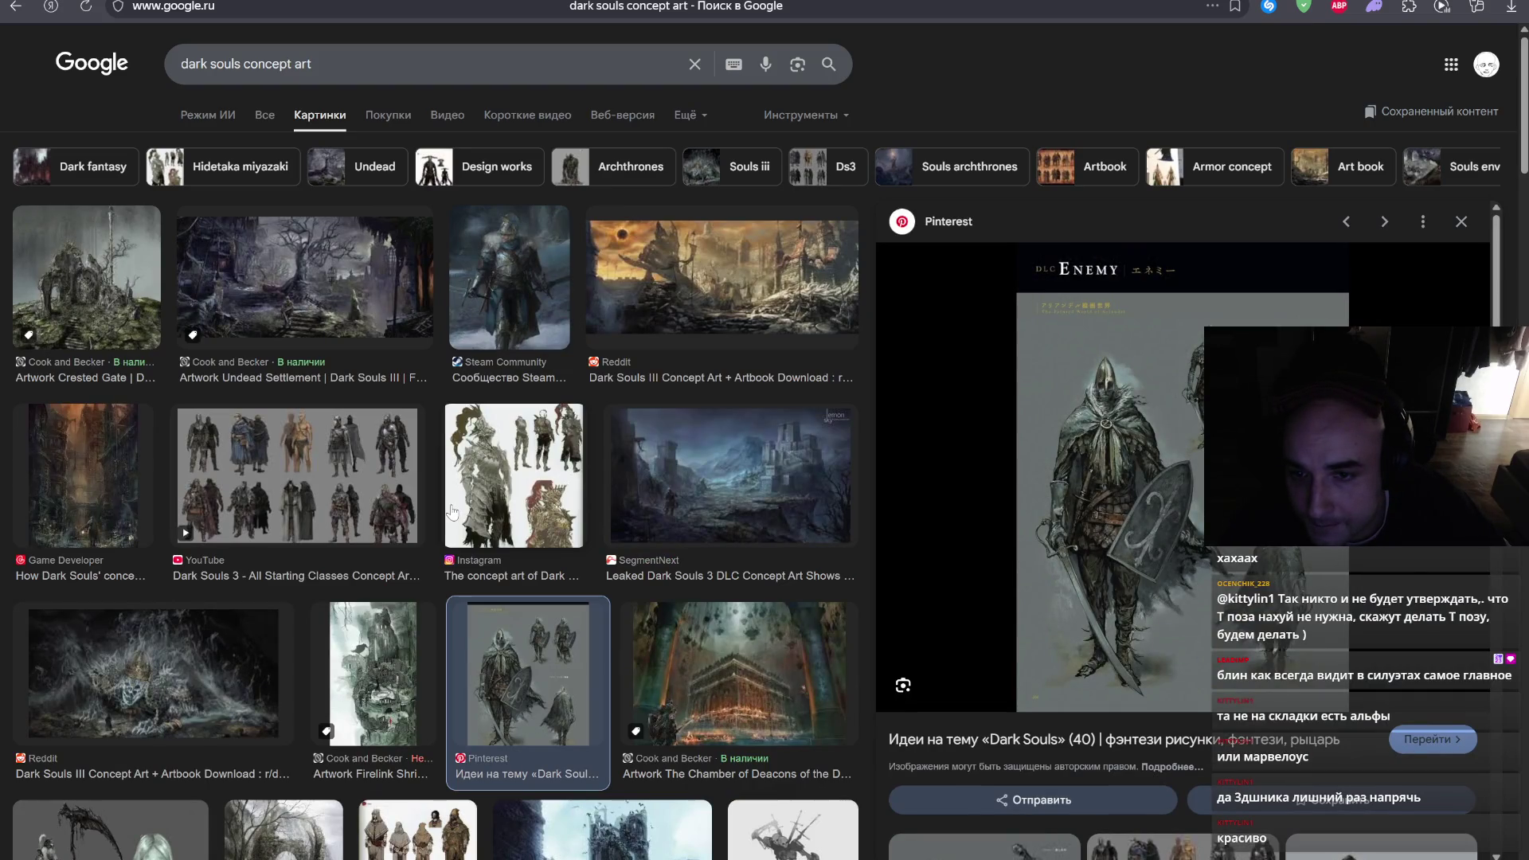
pyautogui.rightClick(1105, 630)
pyautogui.click(1049, 456)
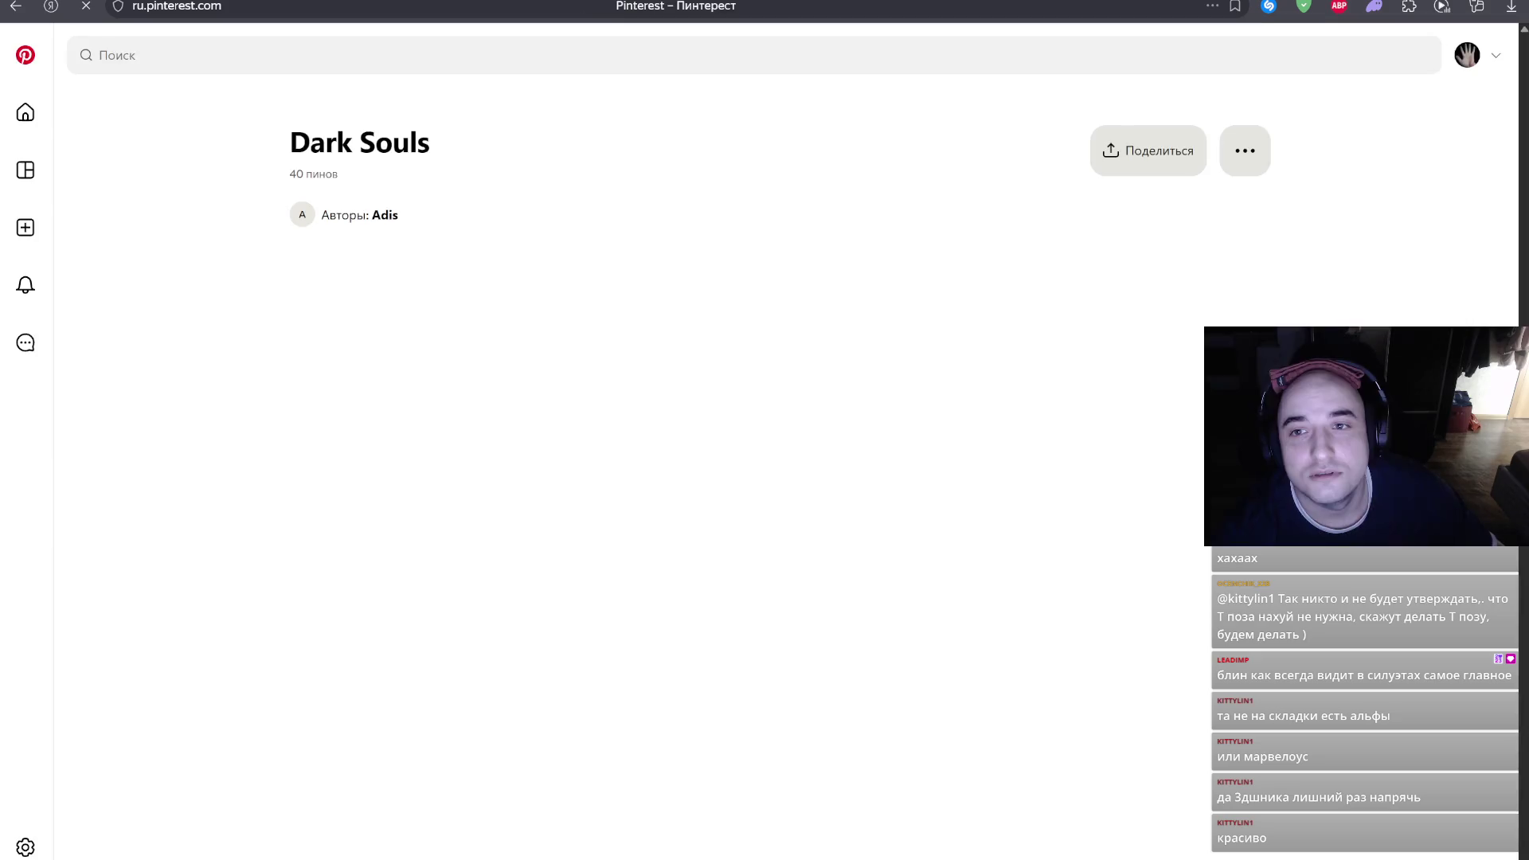
pyautogui.hotkey('alt', 'Left')
pyautogui.rightClick(1118, 494)
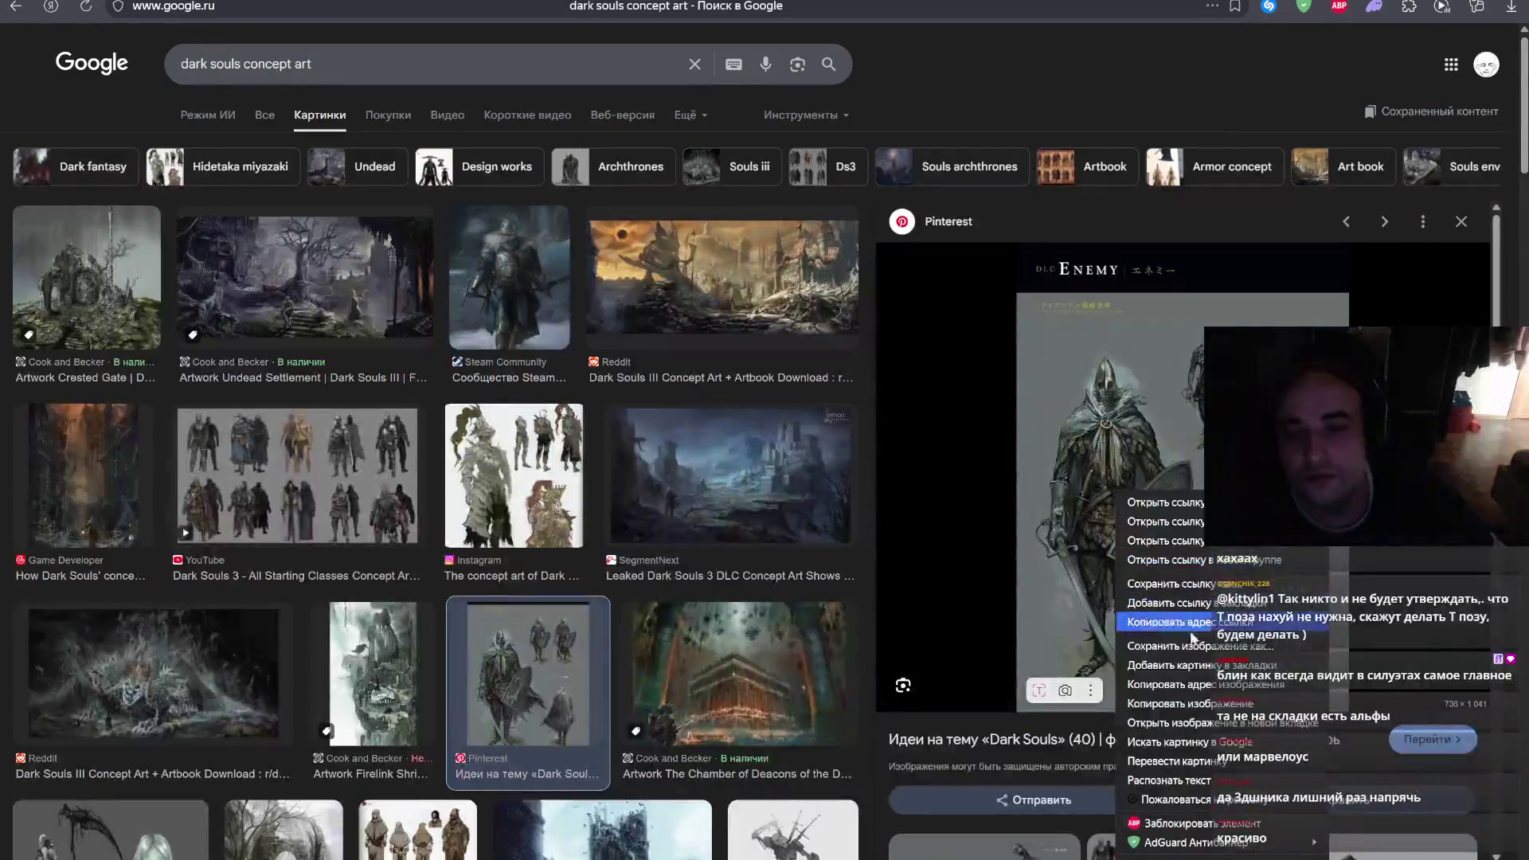
pyautogui.click(1186, 722)
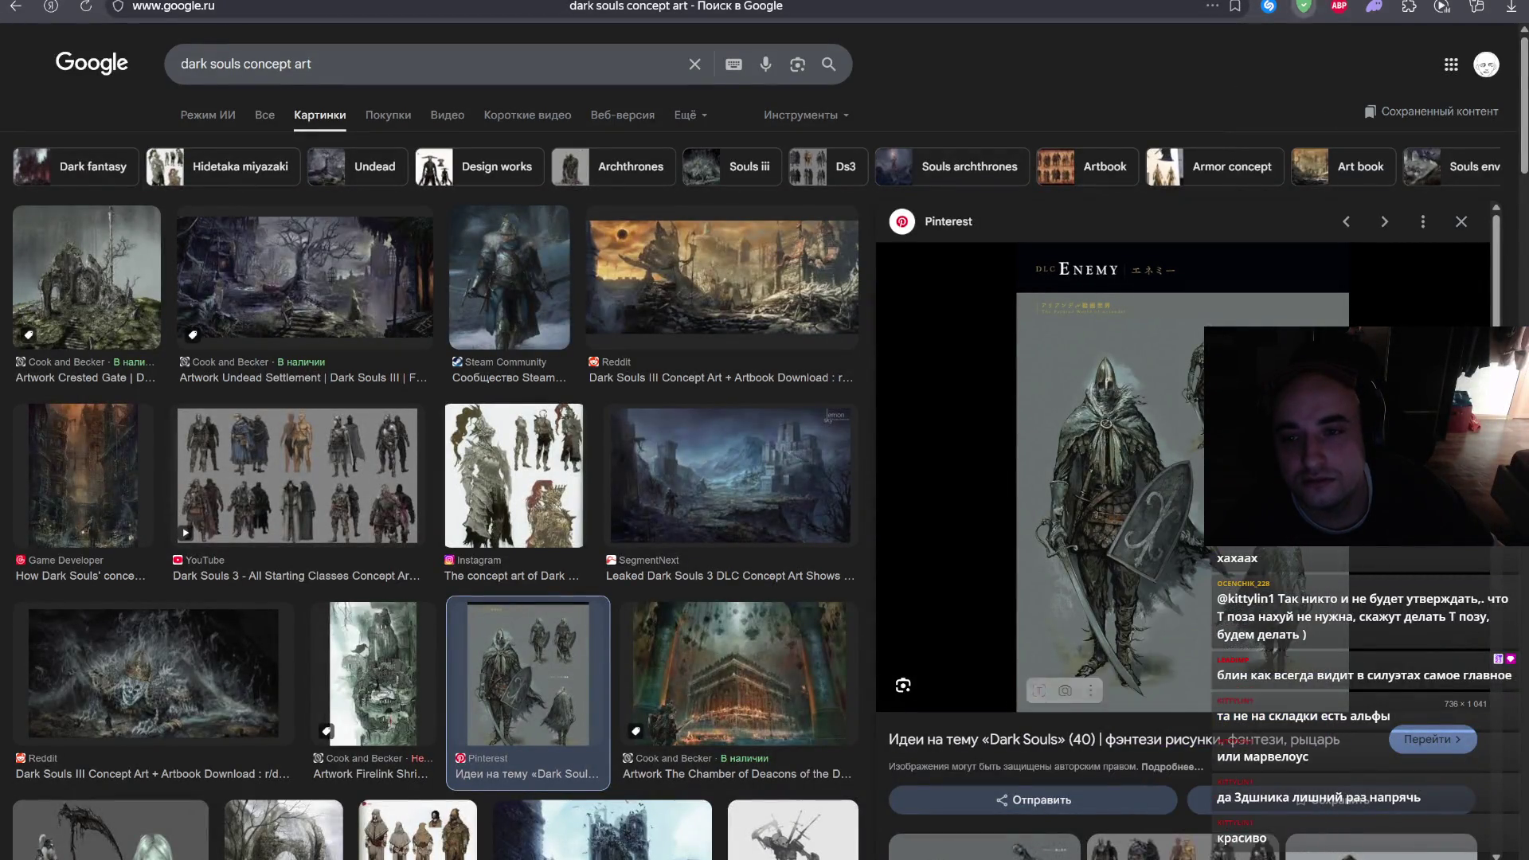
# - Scroll through the full-size enemy concept sheet to study it
pyautogui.scroll(-5, 807, 441)
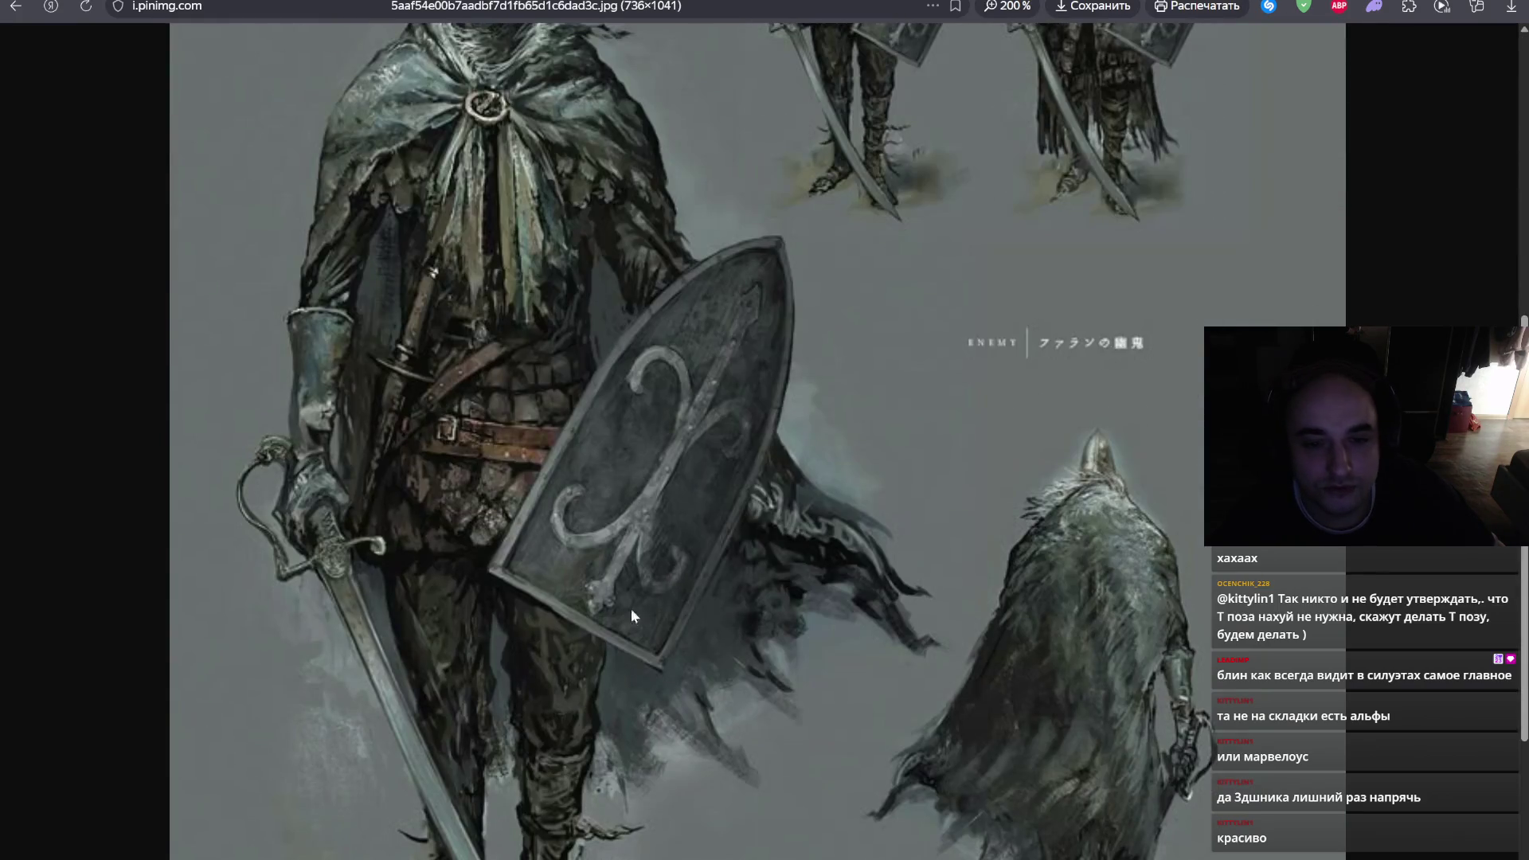
pyautogui.scroll(-3, 634, 607)
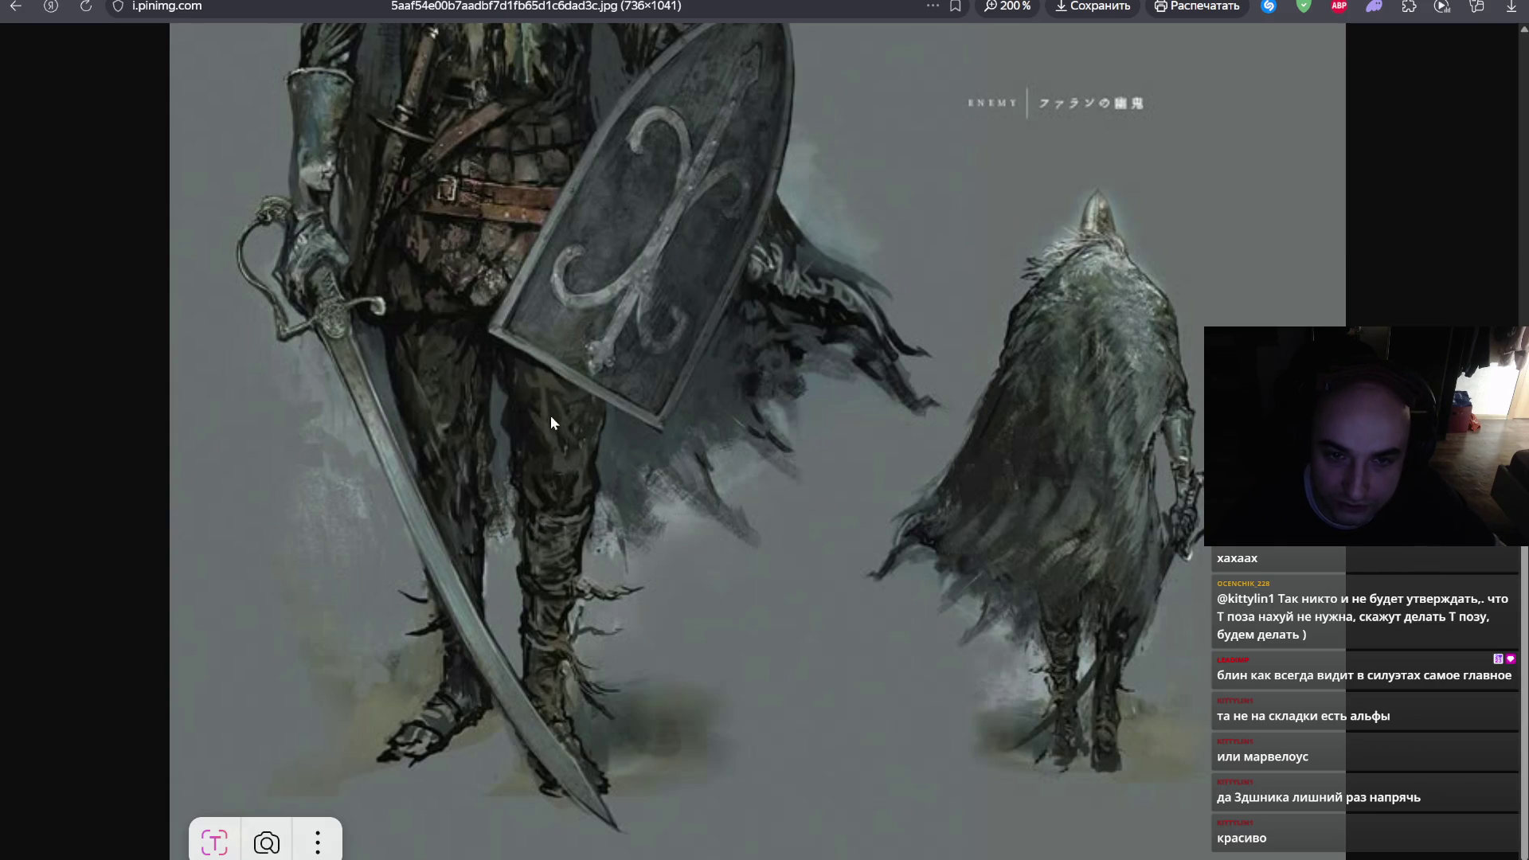
pyautogui.scroll(2, 605, 569)
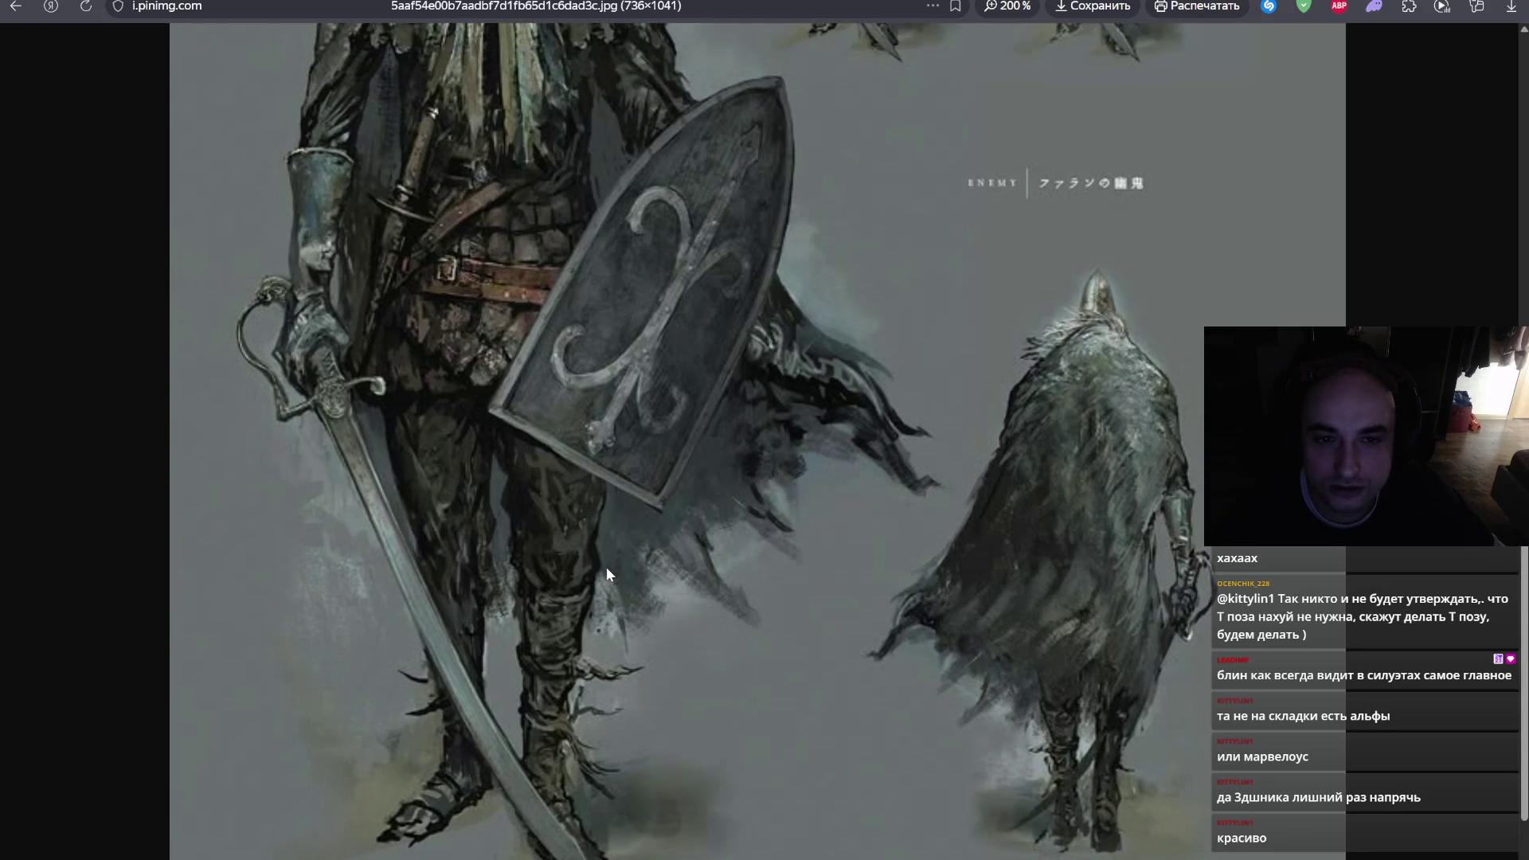
pyautogui.scroll(3, 615, 553)
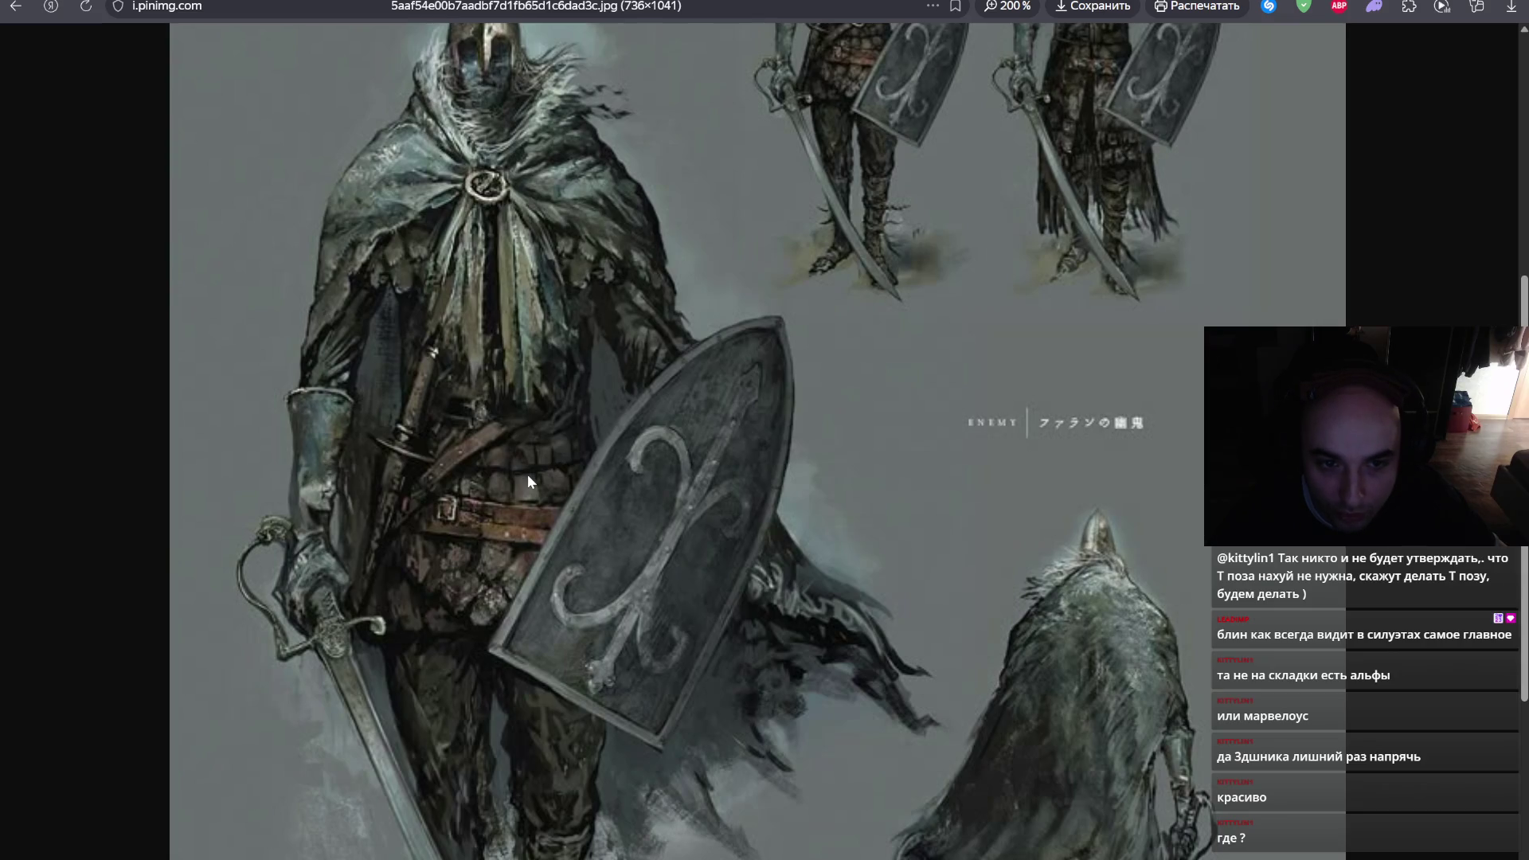
pyautogui.scroll(1, 527, 475)
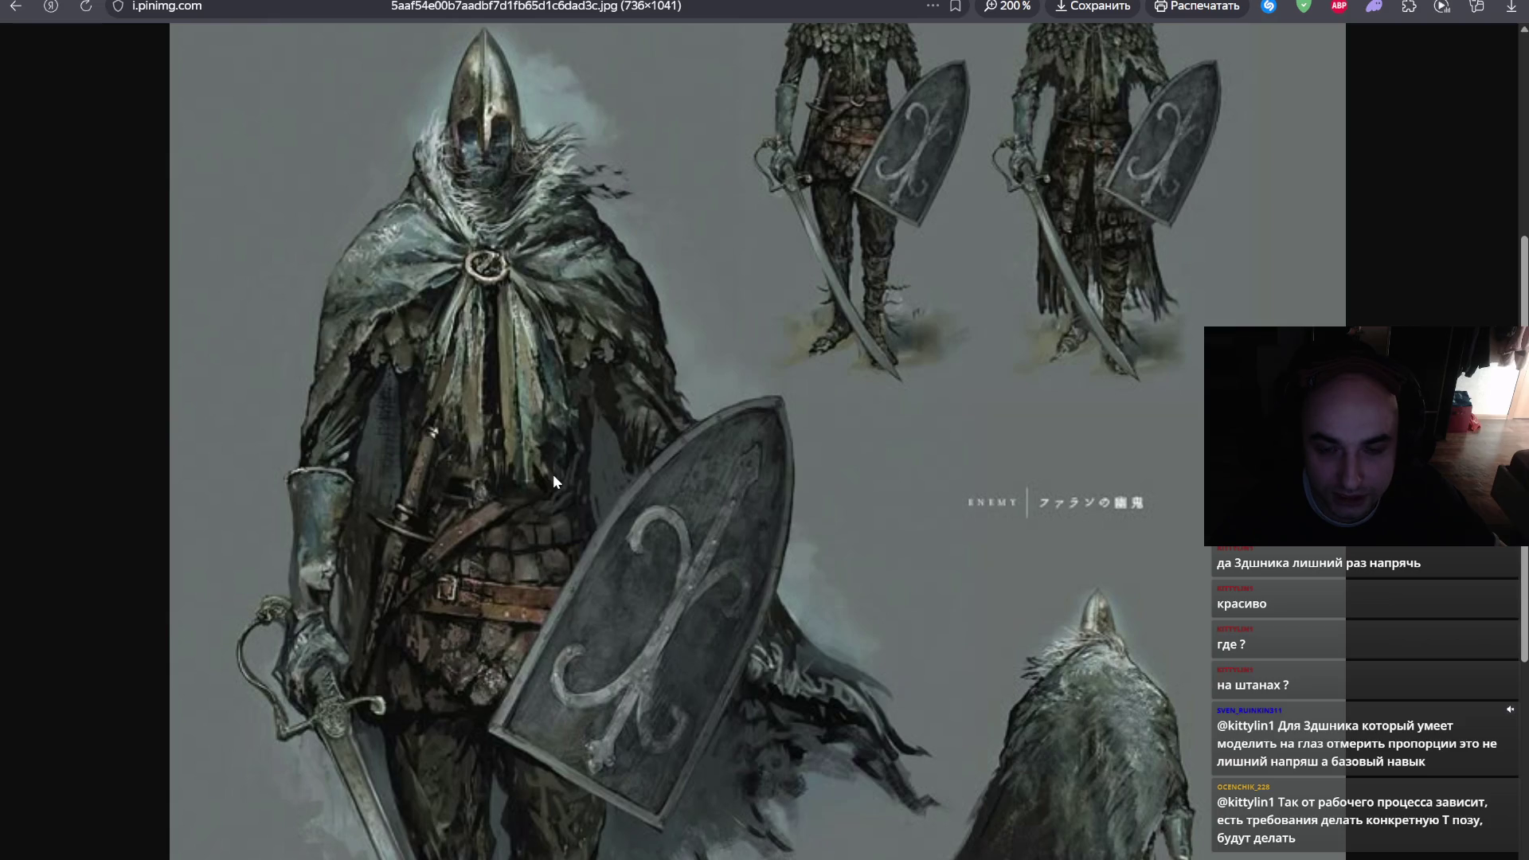
pyautogui.scroll(-4, 553, 474)
pyautogui.scroll(-1, 554, 477)
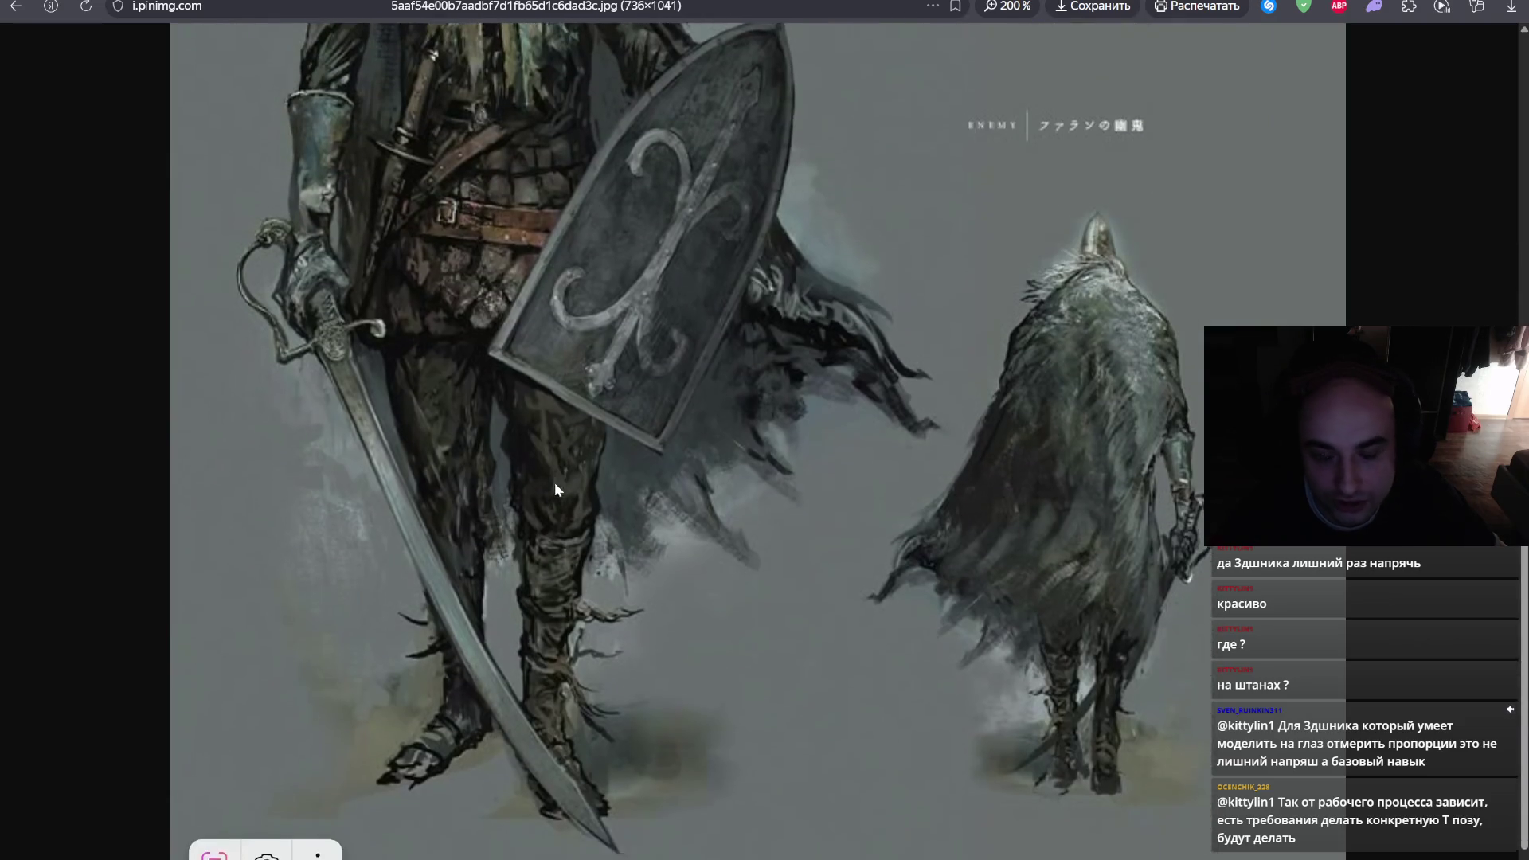
pyautogui.scroll(3, 554, 486)
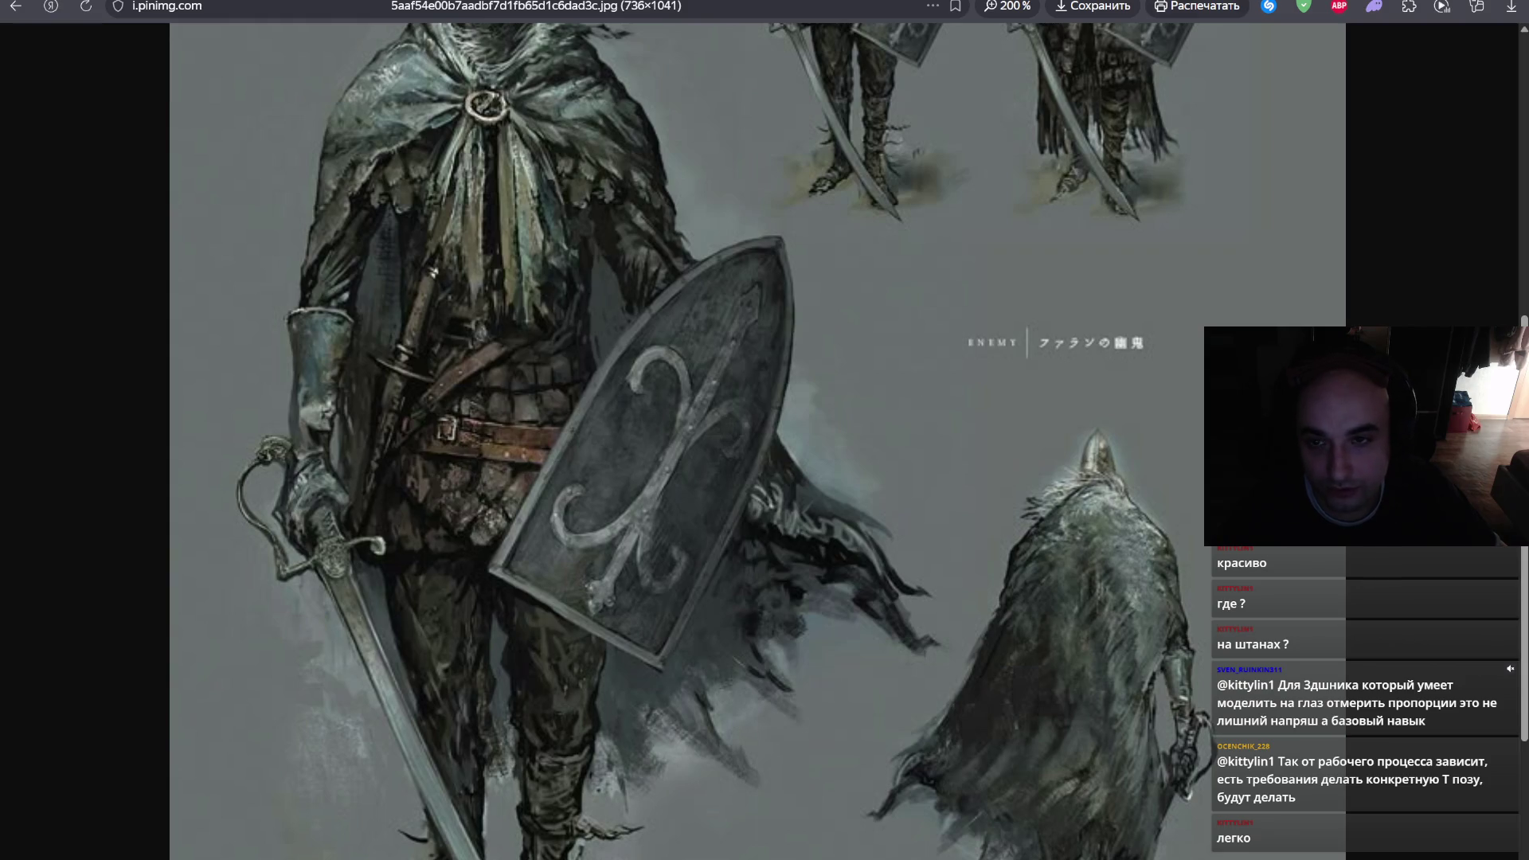
# - Return to the results, preview the Steam Community knight art, then go to the 'Deep In The Forest' video
pyautogui.hotkey('alt', 'Left')
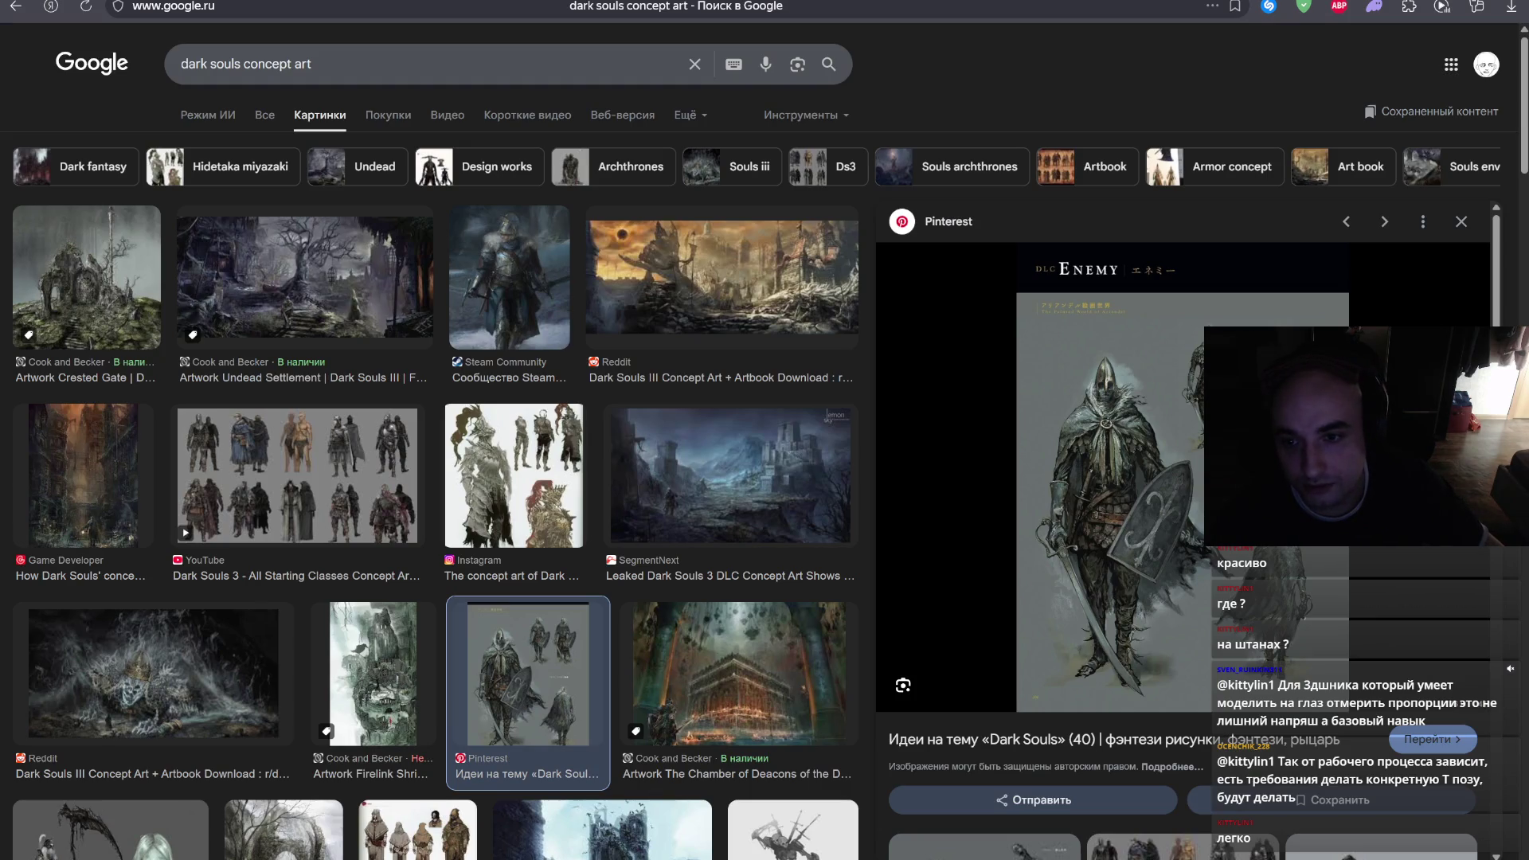
pyautogui.click(497, 305)
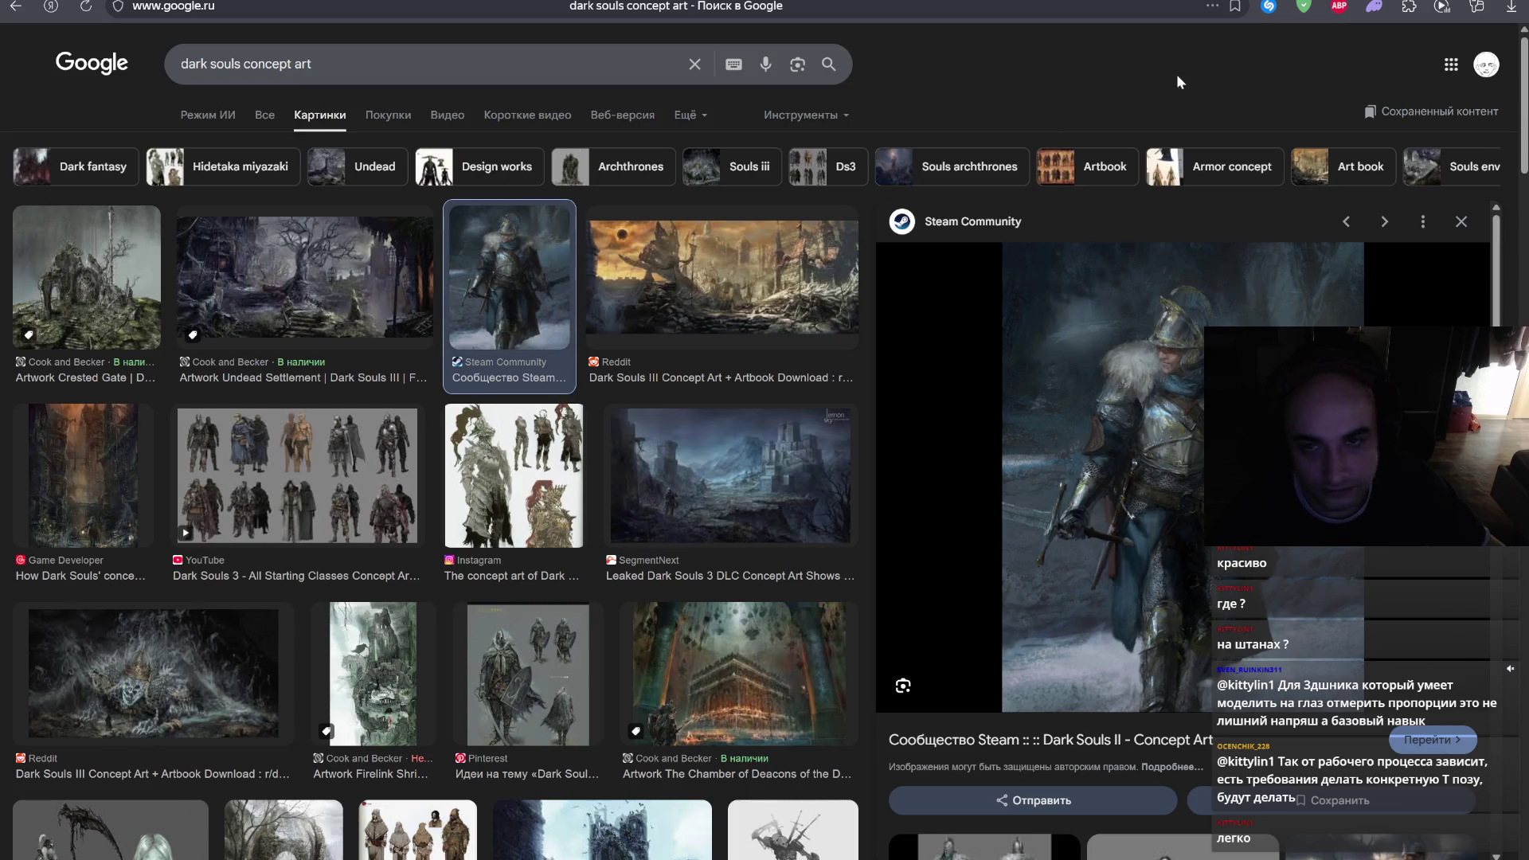
pyautogui.hotkey('ctrl', 'Tab')
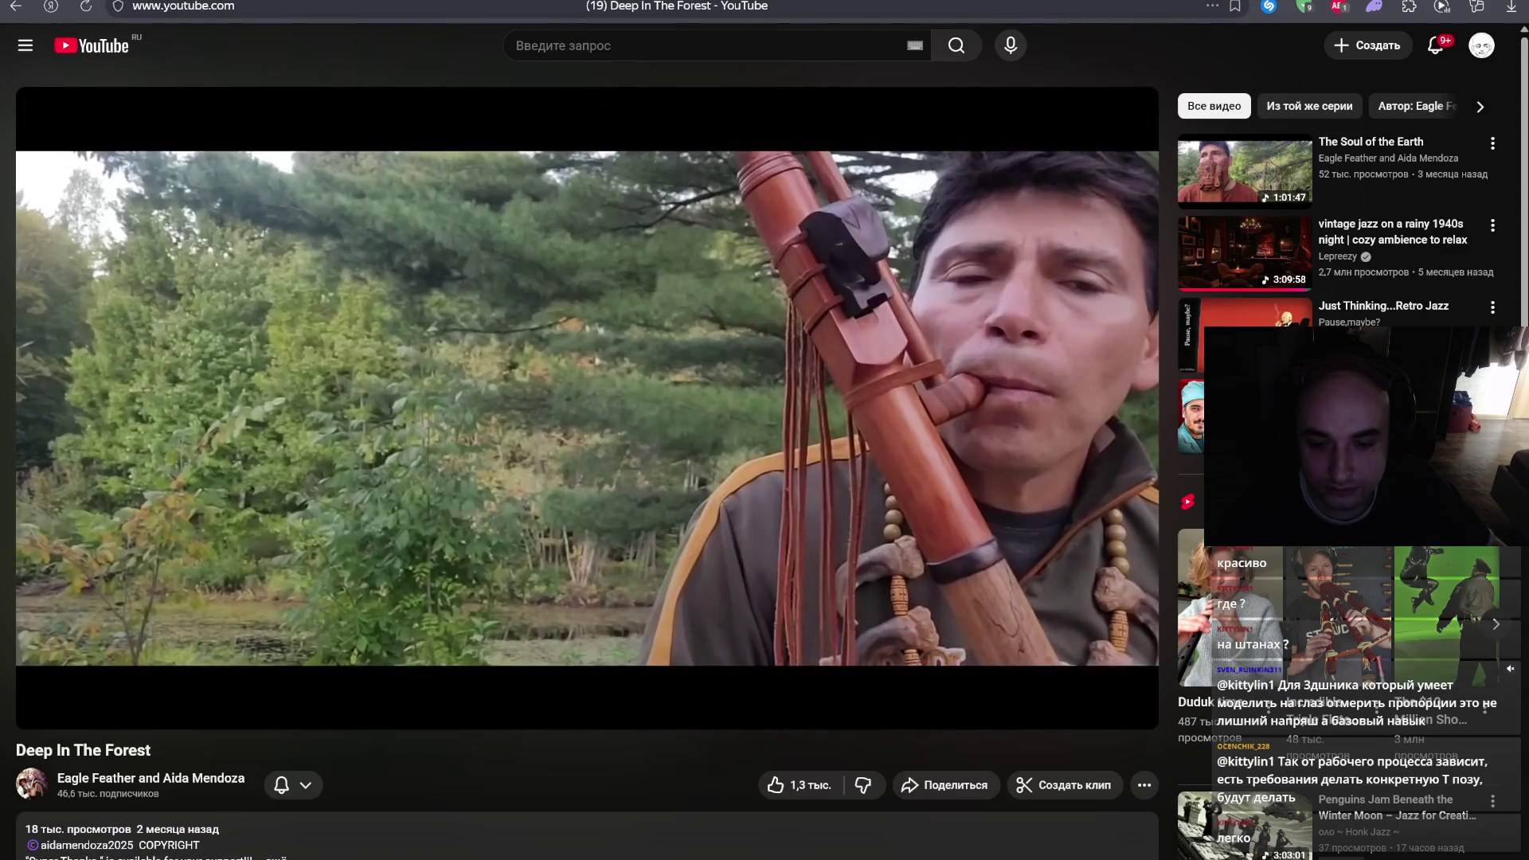
# - Switch from the YouTube video back to the Photoshop lecture board
pyautogui.hotkey('alt', 'Tab')
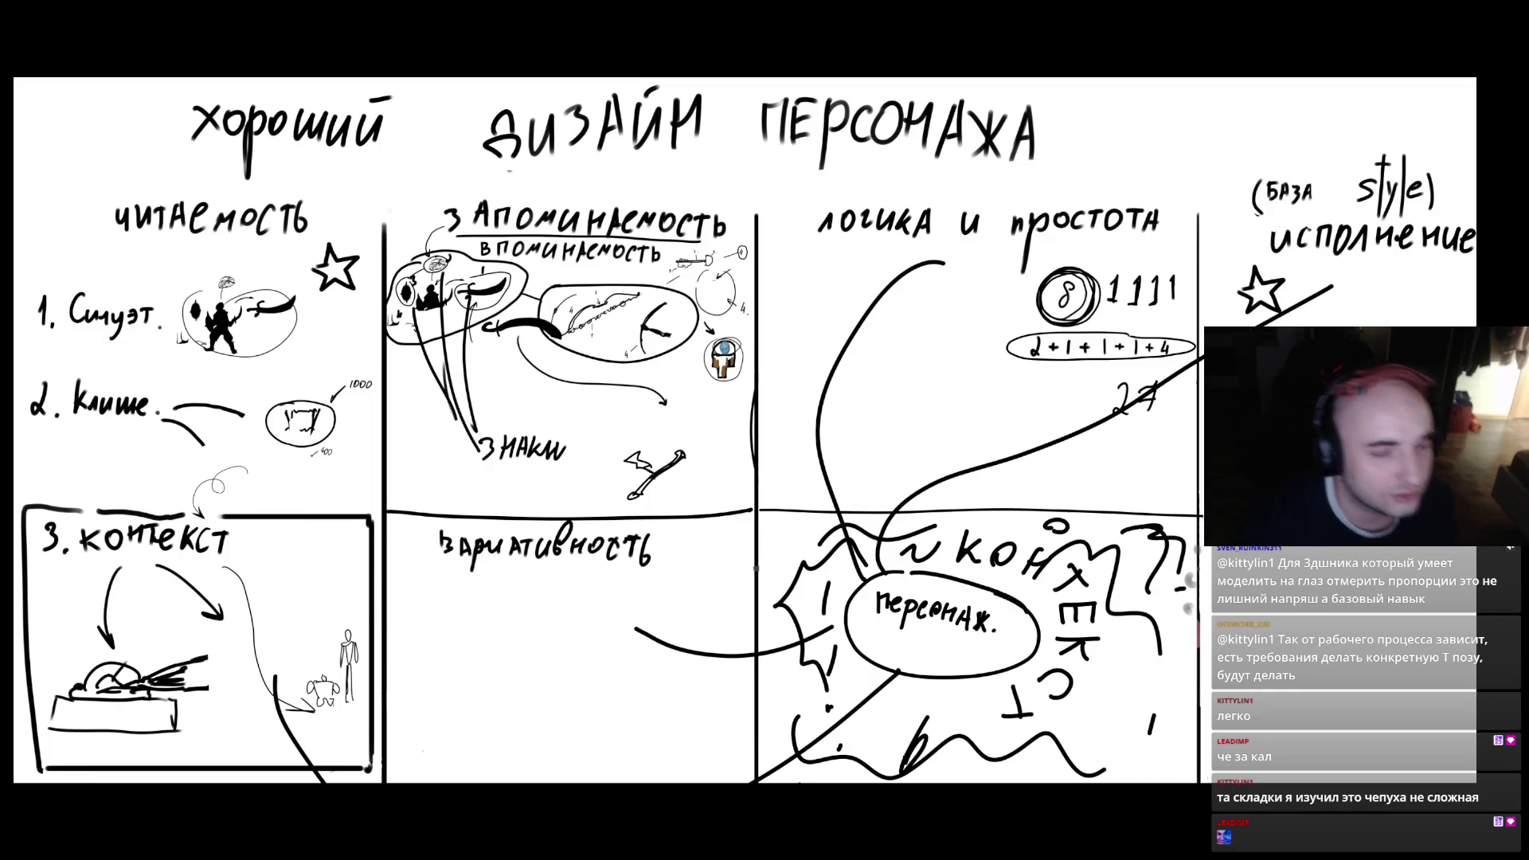
pyautogui.scroll(-2, 596, 475)
pyautogui.scroll(2, 594, 475)
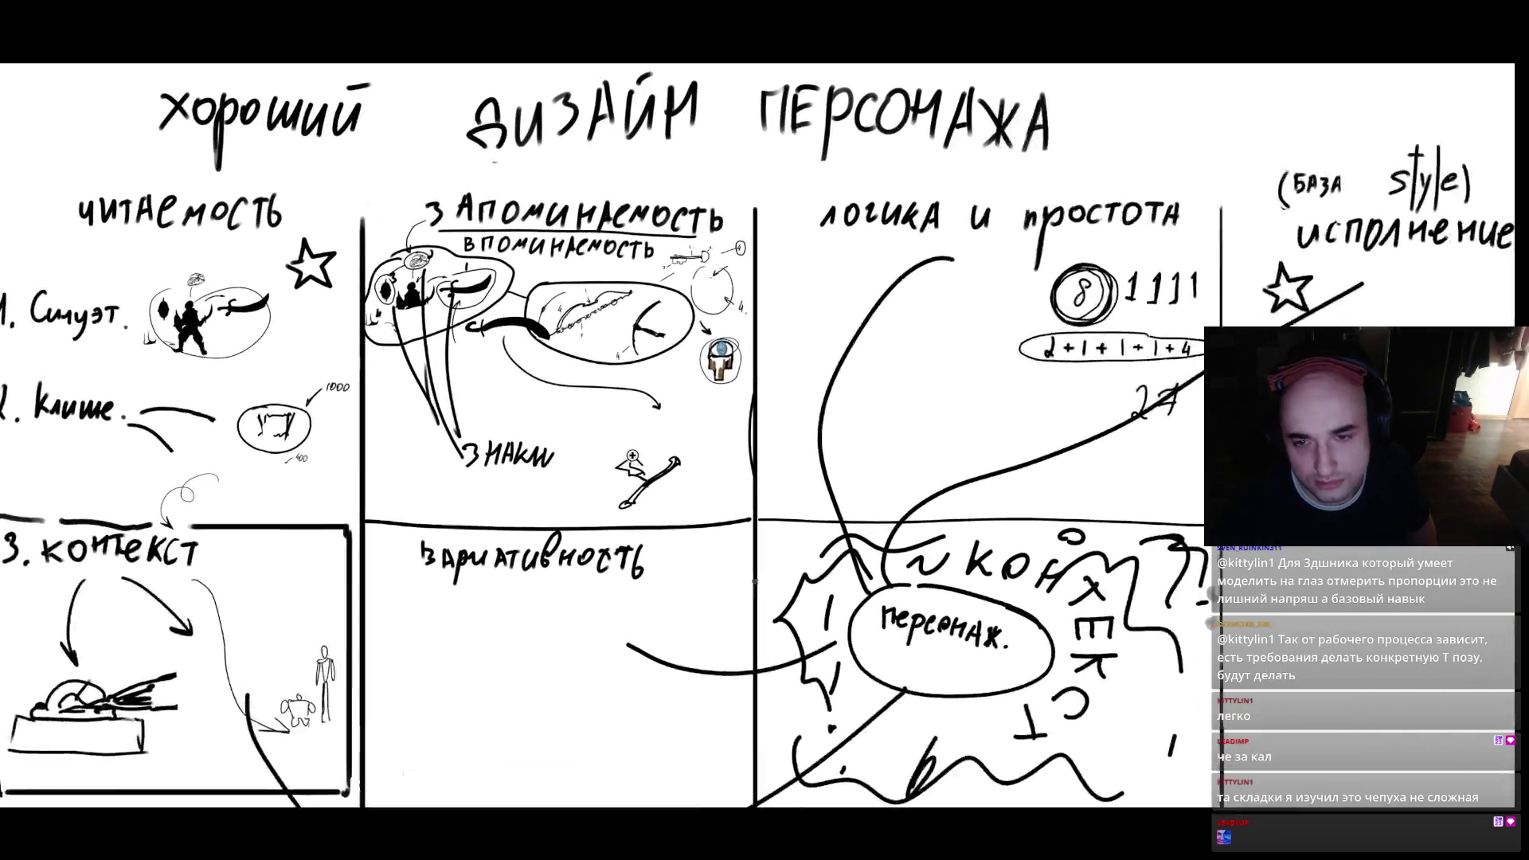
pyautogui.scroll(-1, 577, 471)
pyautogui.scroll(-2, 574, 469)
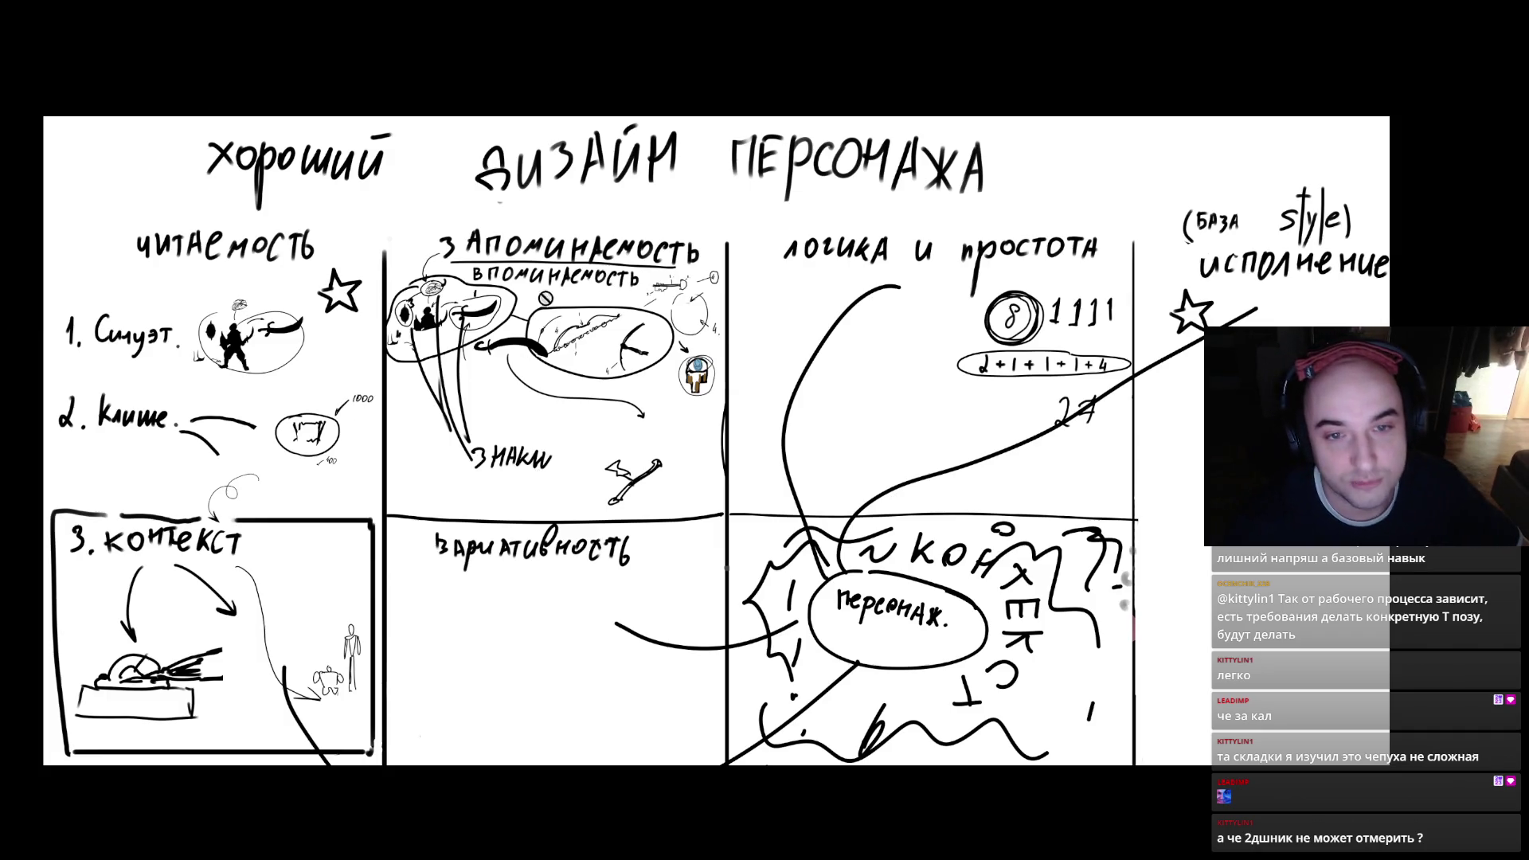
pyautogui.moveTo(456, 178)
pyautogui.mouseDown()
pyautogui.moveTo(59, 486)
pyautogui.moveTo(1266, 566)
pyautogui.moveTo(111, 266)
pyautogui.moveTo(514, 627)
pyautogui.moveTo(1047, 612)
pyautogui.mouseUp()
pyautogui.hotkey('ctrl', 'z')
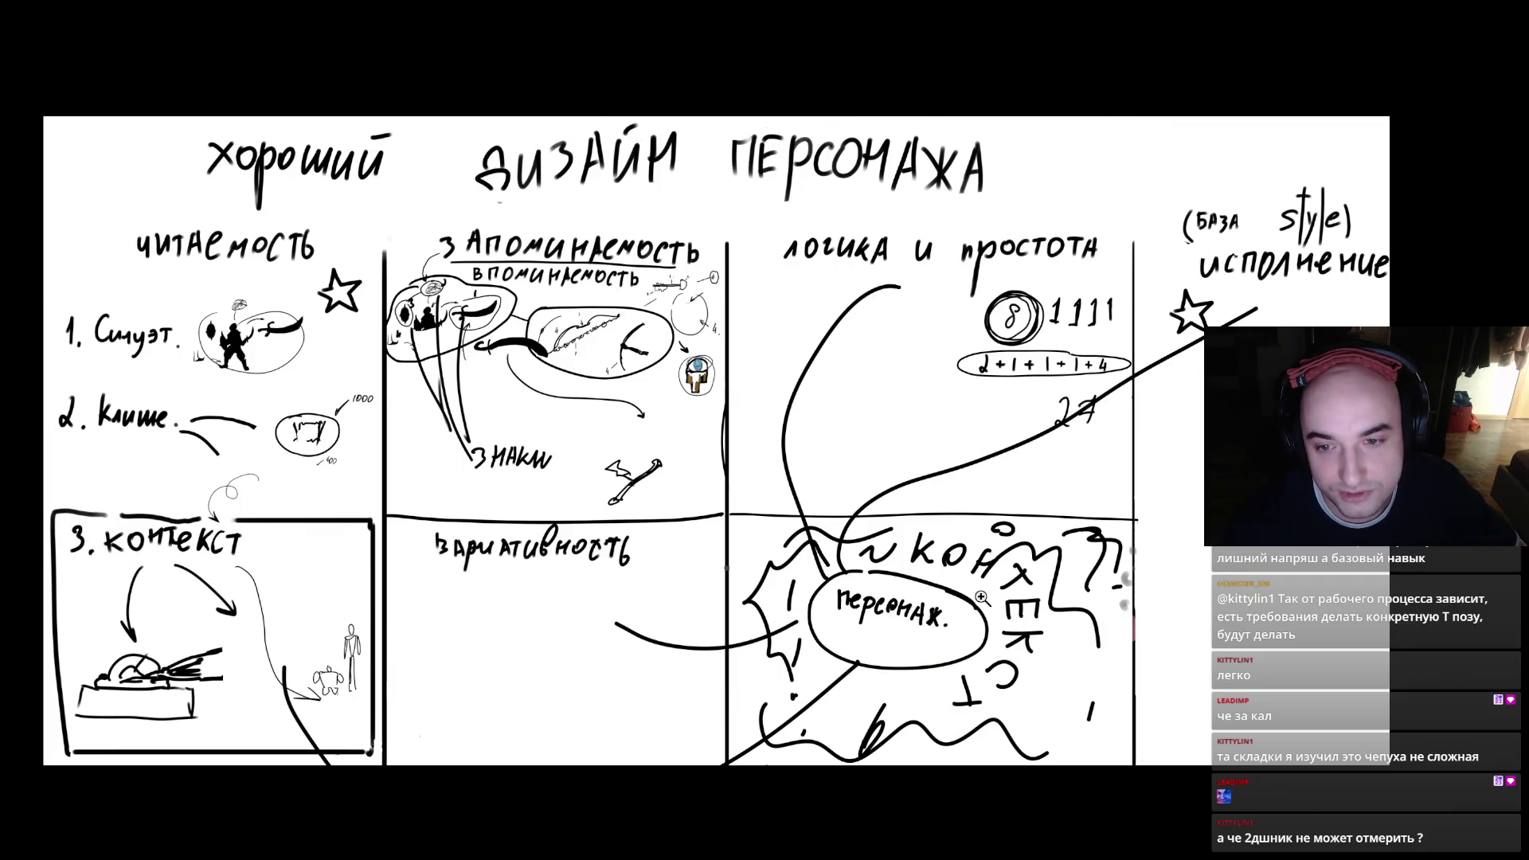
pyautogui.scroll(-3, 1012, 603)
pyautogui.scroll(1, 916, 586)
pyautogui.scroll(1, 915, 586)
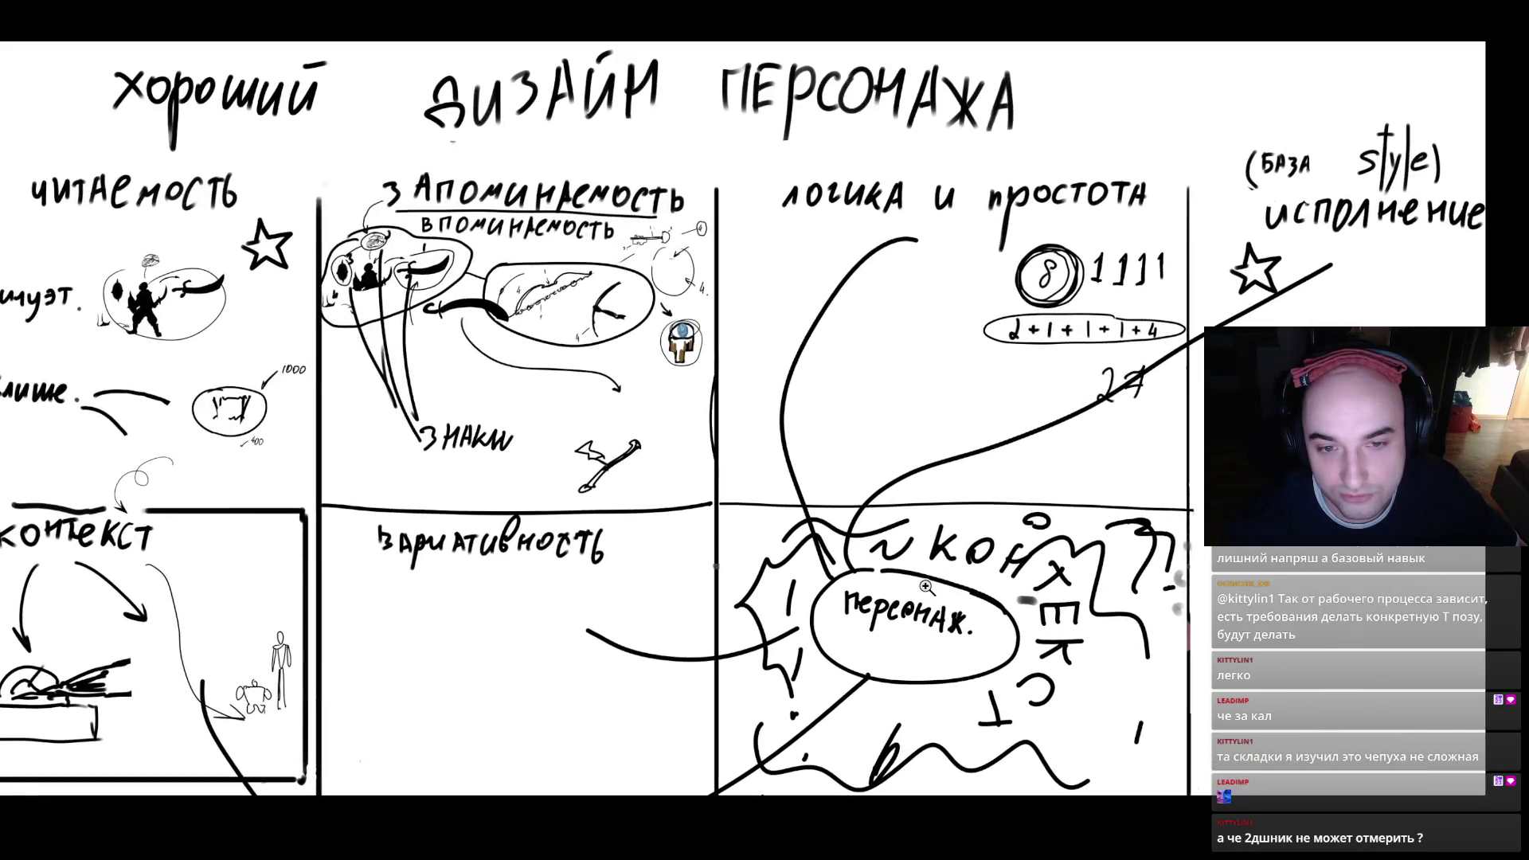
pyautogui.scroll(1, 927, 589)
pyautogui.scroll(-2, 934, 593)
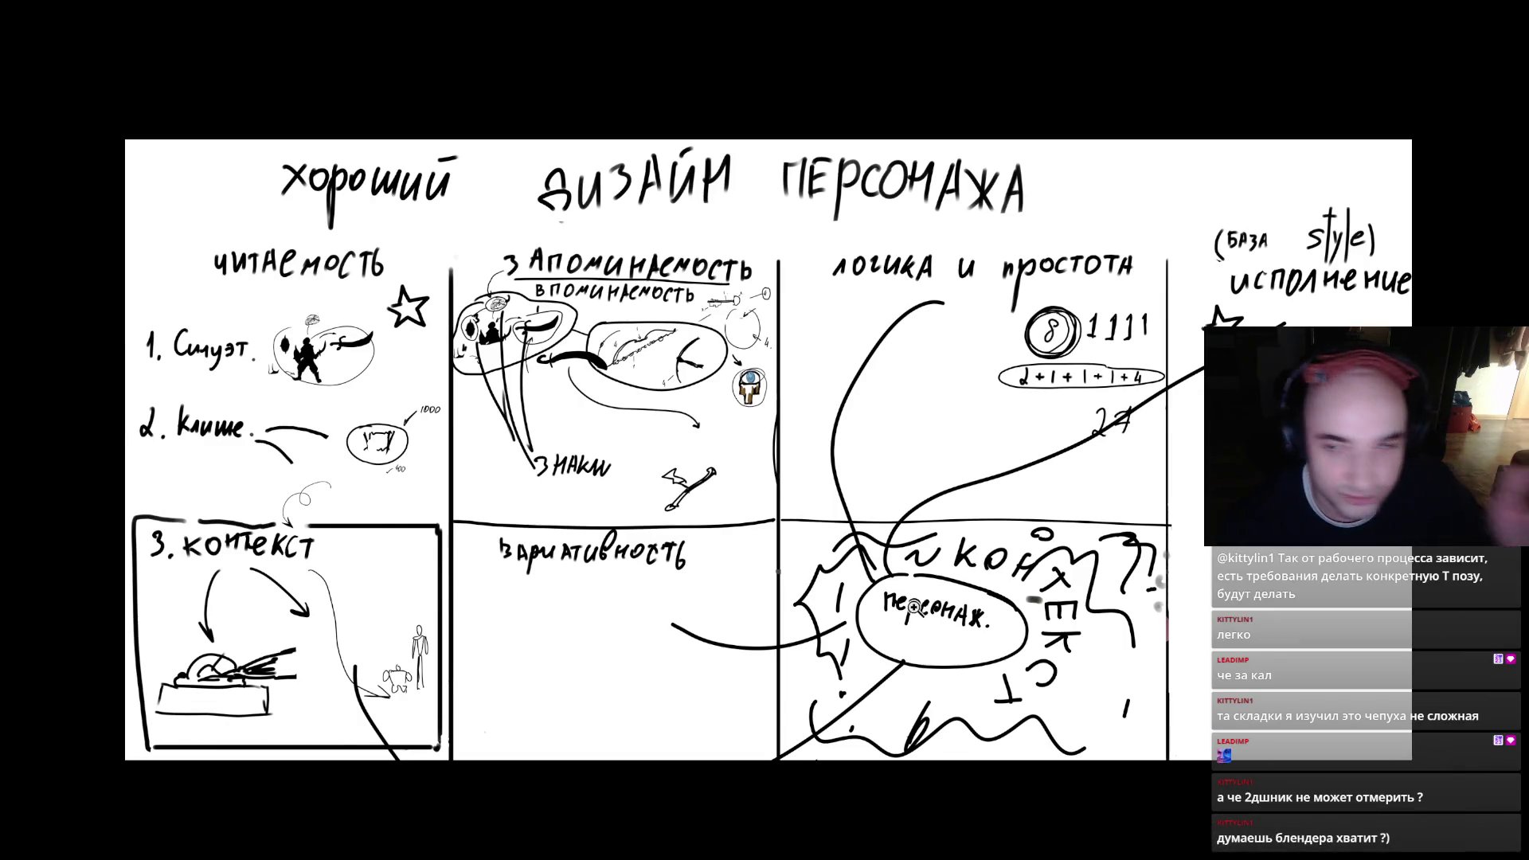
pyautogui.scroll(-1, 860, 581)
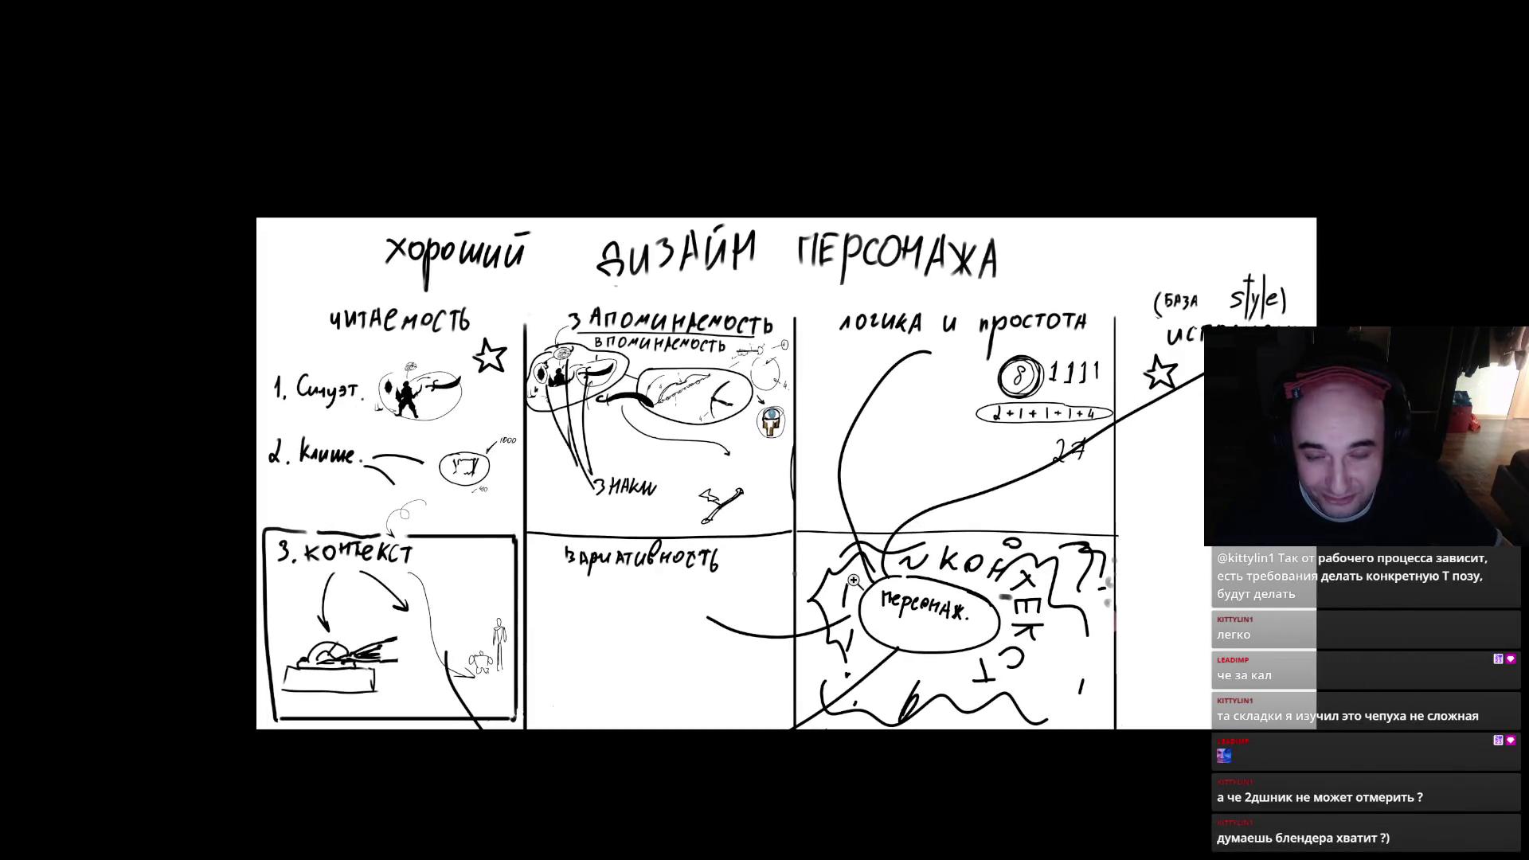
pyautogui.scroll(1, 800, 535)
pyautogui.scroll(2, 804, 534)
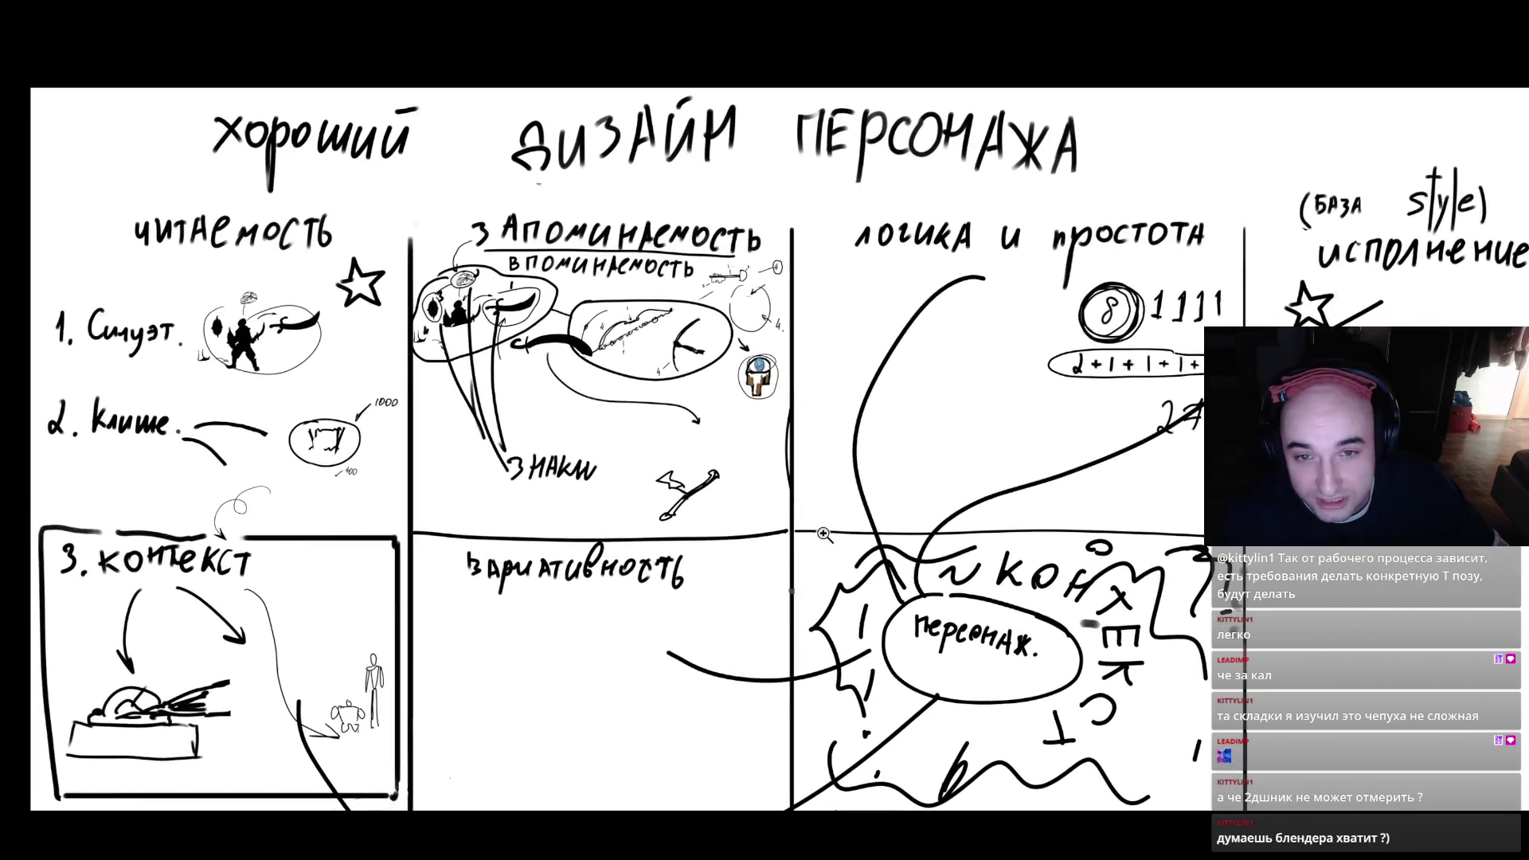
pyautogui.scroll(-1, 828, 532)
pyautogui.scroll(1, 811, 518)
pyautogui.scroll(1, 860, 526)
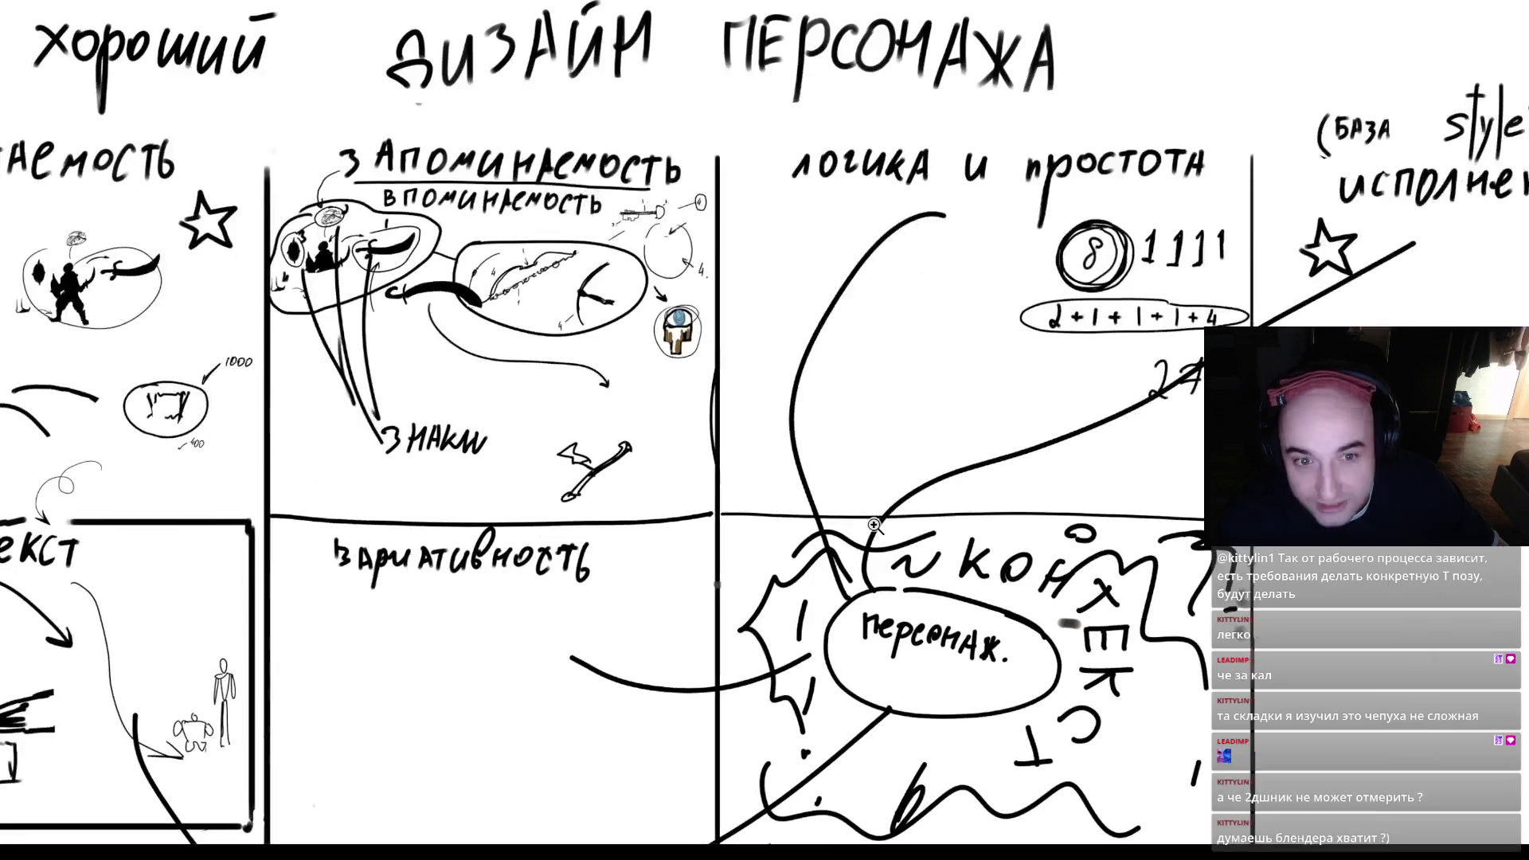
pyautogui.scroll(-1, 875, 525)
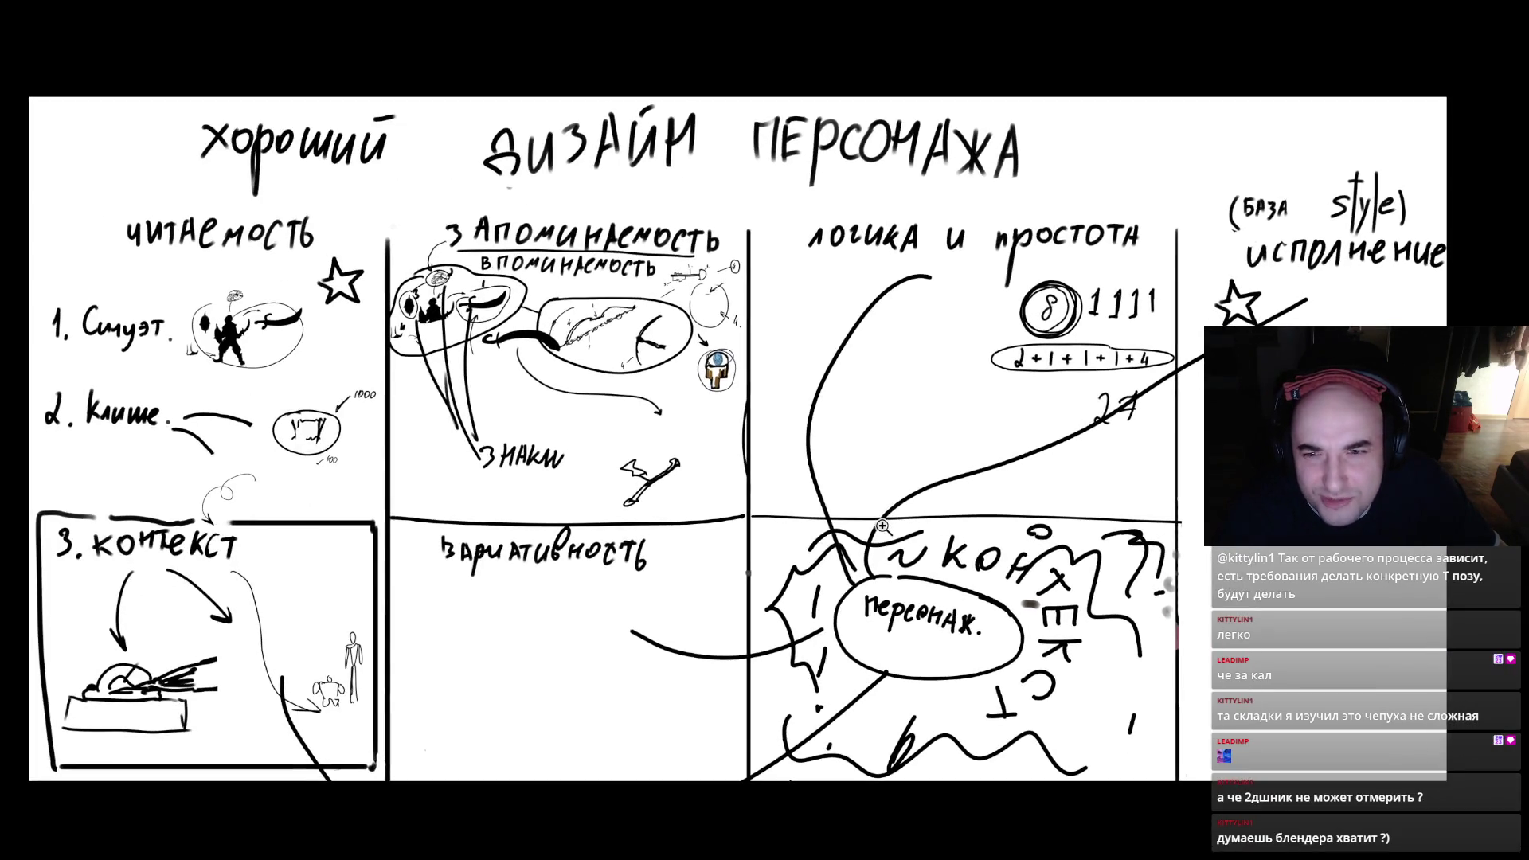
pyautogui.scroll(1, 882, 527)
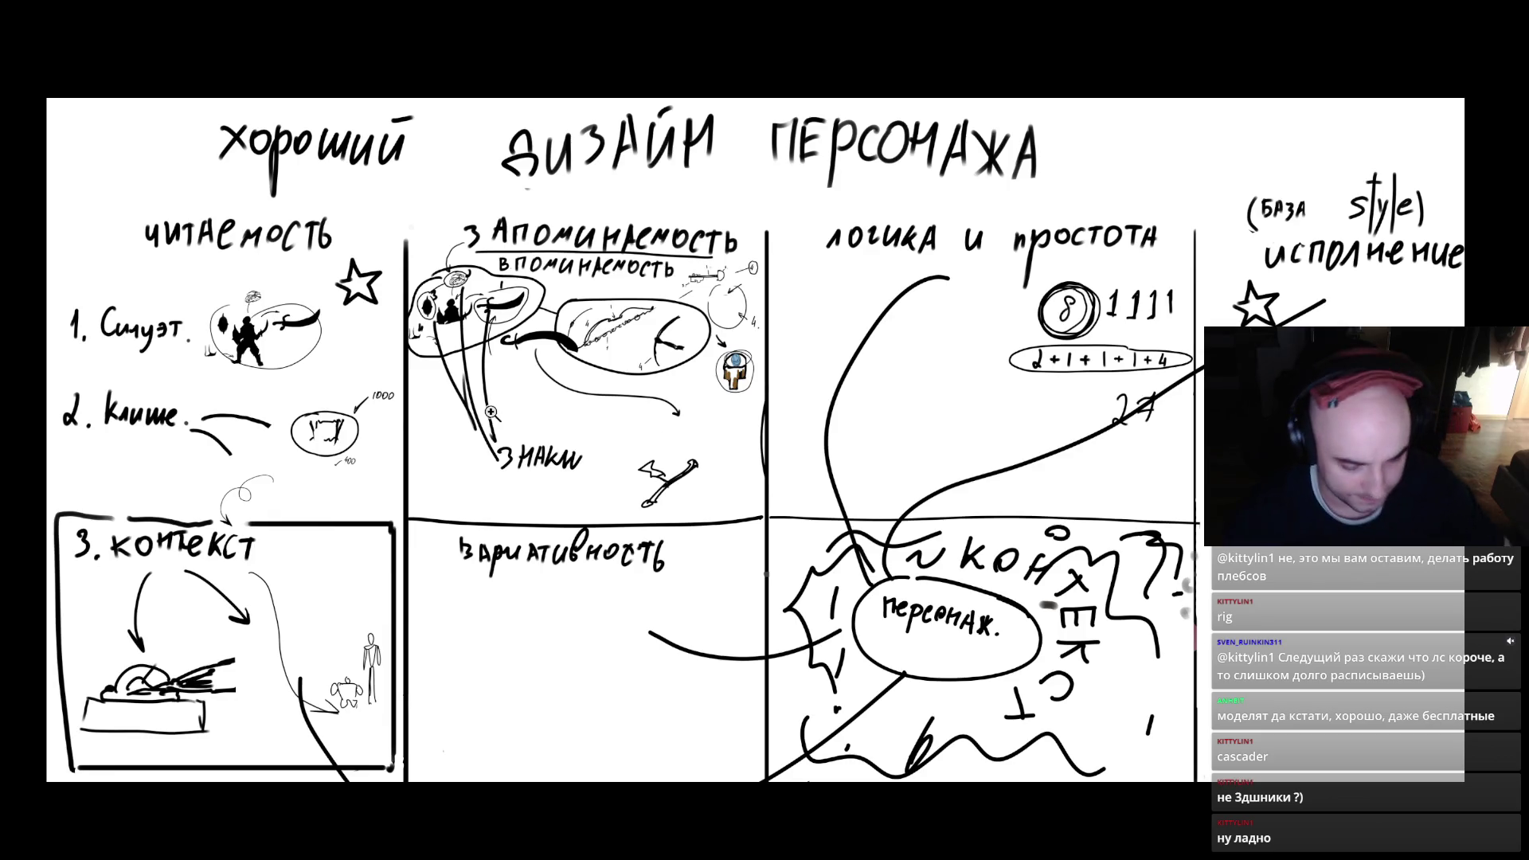
pyautogui.click(296, 325)
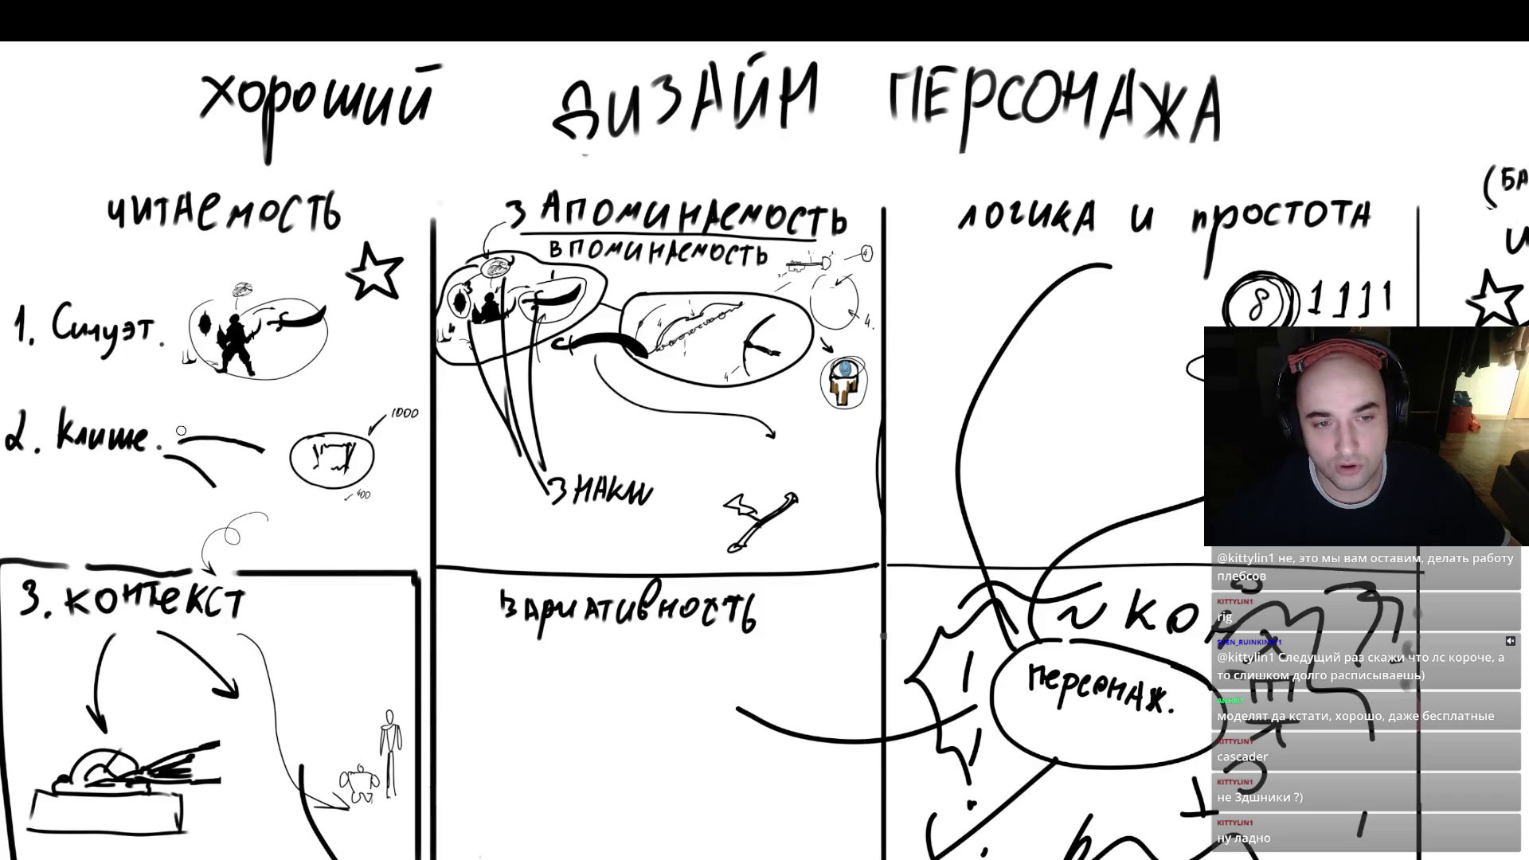
# - Draw grey lines, a short stroke and an elongated loop beside the cliché example
pyautogui.moveTo(166, 435); pyautogui.dragTo(316, 389)
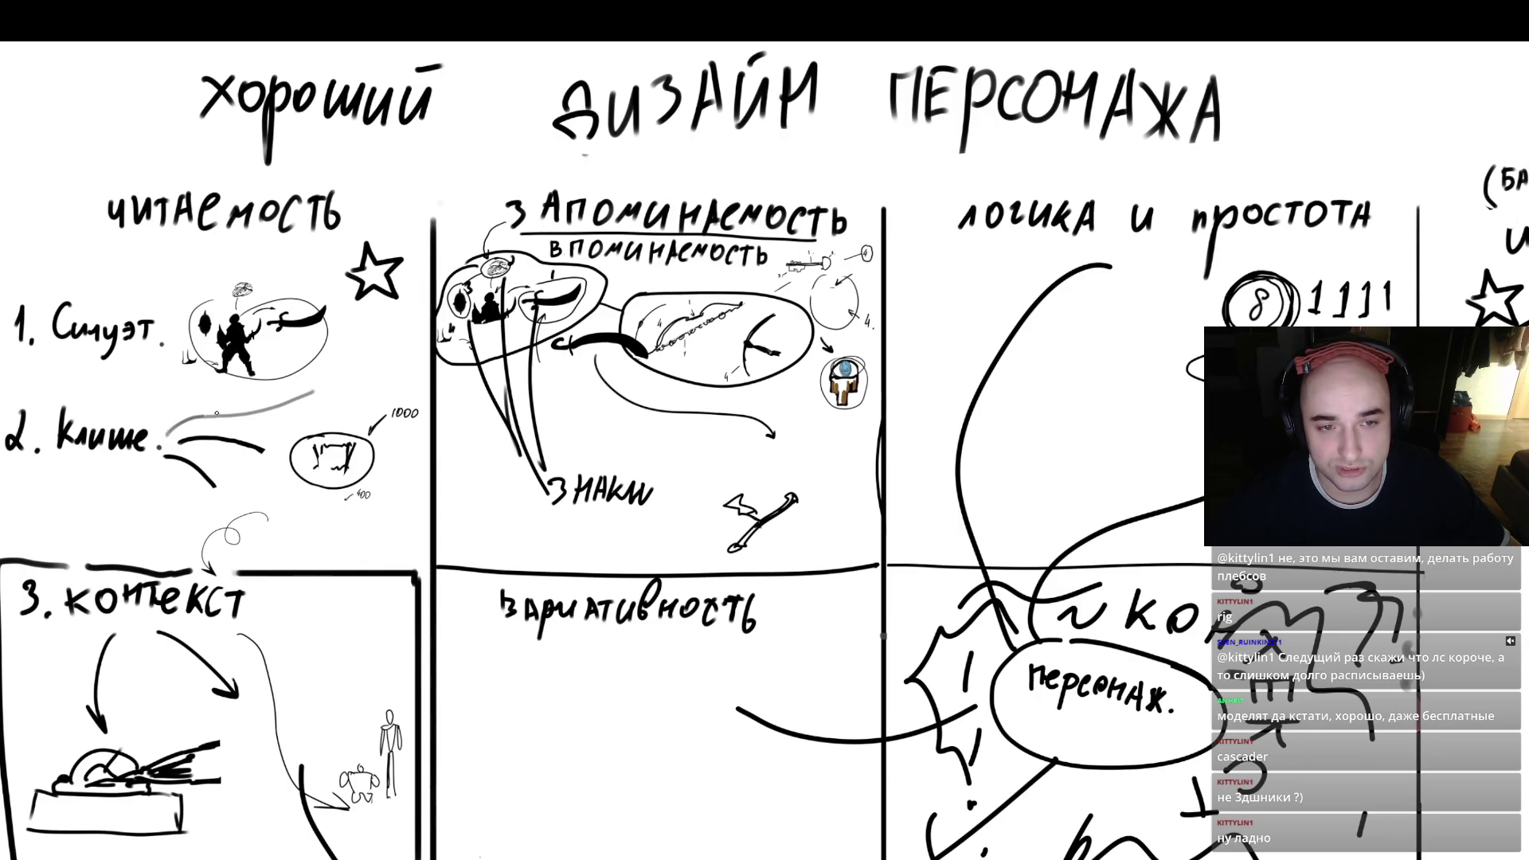
pyautogui.scroll(3, 354, 371)
pyautogui.moveTo(371, 303)
pyautogui.mouseDown()
pyautogui.moveTo(352, 335)
pyautogui.moveTo(379, 320)
pyautogui.moveTo(367, 345)
pyautogui.mouseUp()
pyautogui.moveTo(318, 402); pyautogui.dragTo(424, 429)
pyautogui.scroll(-5, 440, 337)
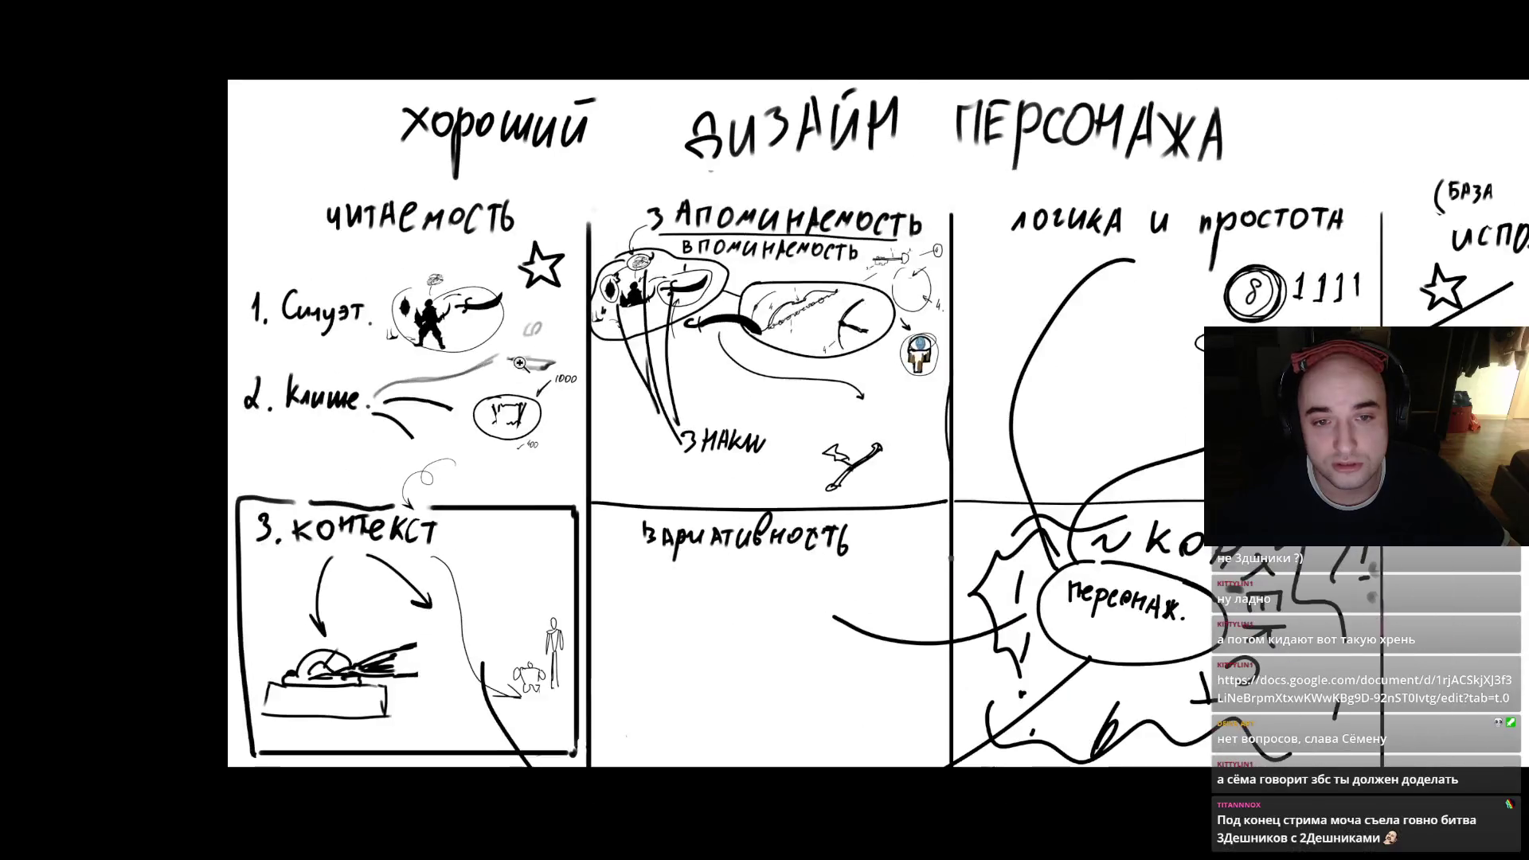
pyautogui.scroll(6, 510, 344)
# - Ink the grey loop darker, review the board, then bring Telegram forward
pyautogui.moveTo(490, 354)
pyautogui.mouseDown()
pyautogui.moveTo(627, 367)
pyautogui.moveTo(506, 352)
pyautogui.moveTo(572, 383)
pyautogui.moveTo(625, 364)
pyautogui.moveTo(567, 356)
pyautogui.moveTo(557, 375)
pyautogui.mouseUp()
pyautogui.scroll(-3, 563, 329)
pyautogui.scroll(-3, 563, 329)
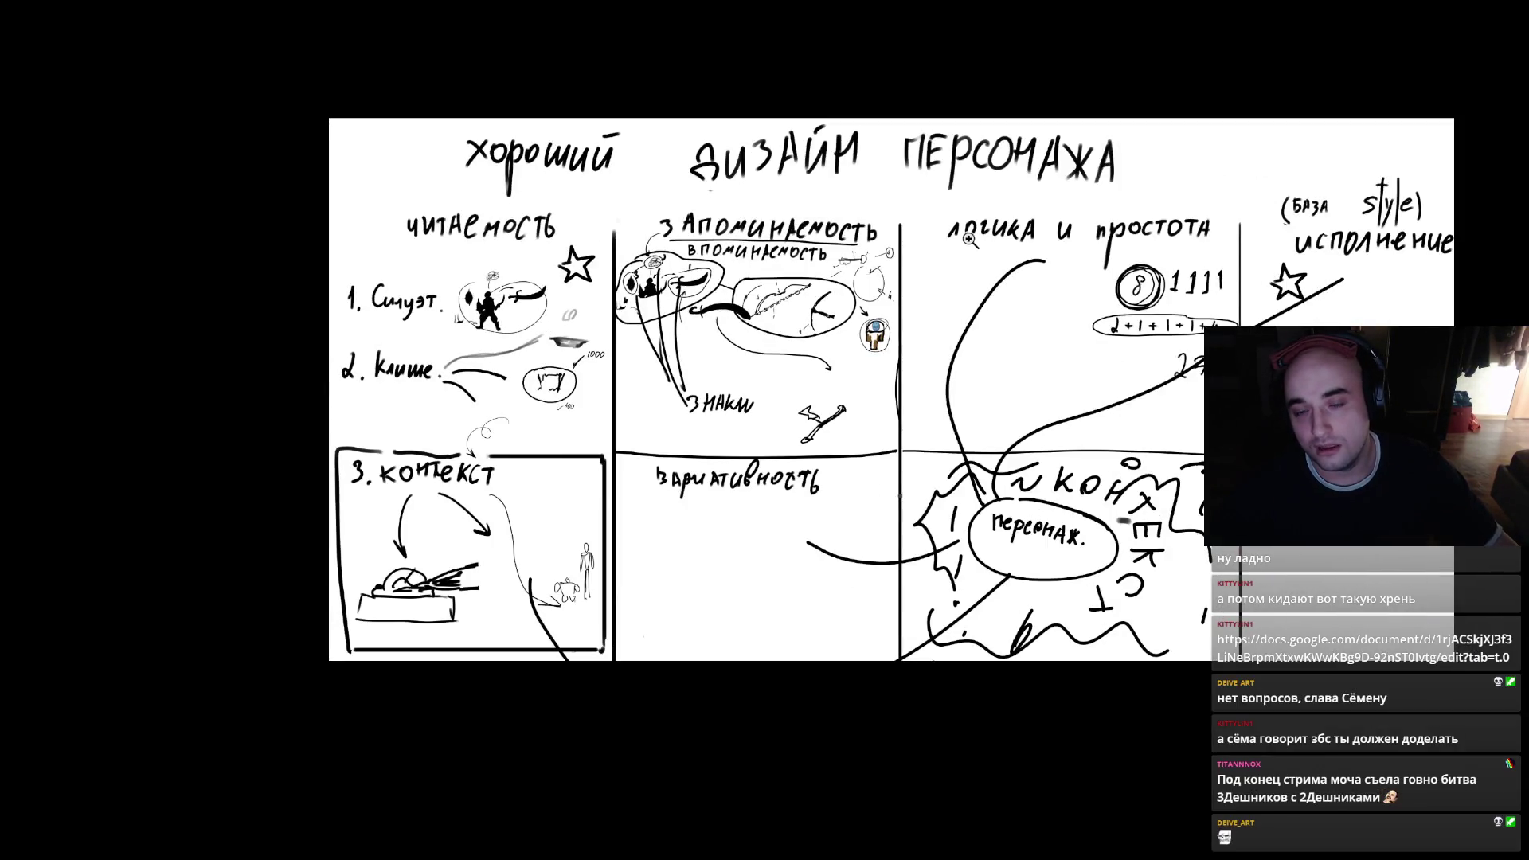
pyautogui.scroll(3, 976, 311)
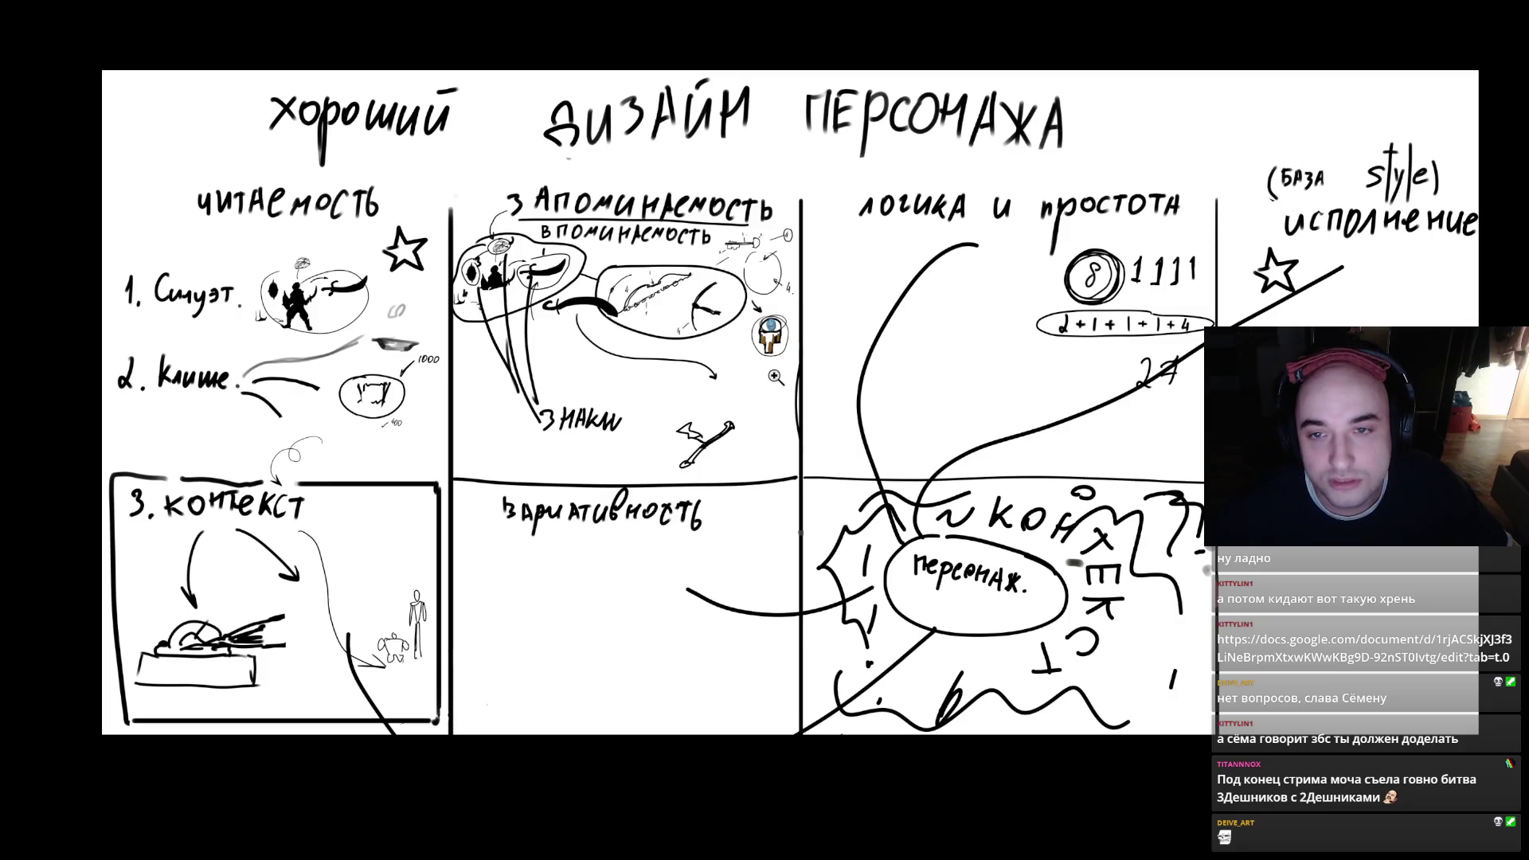
pyautogui.scroll(-3, 764, 402)
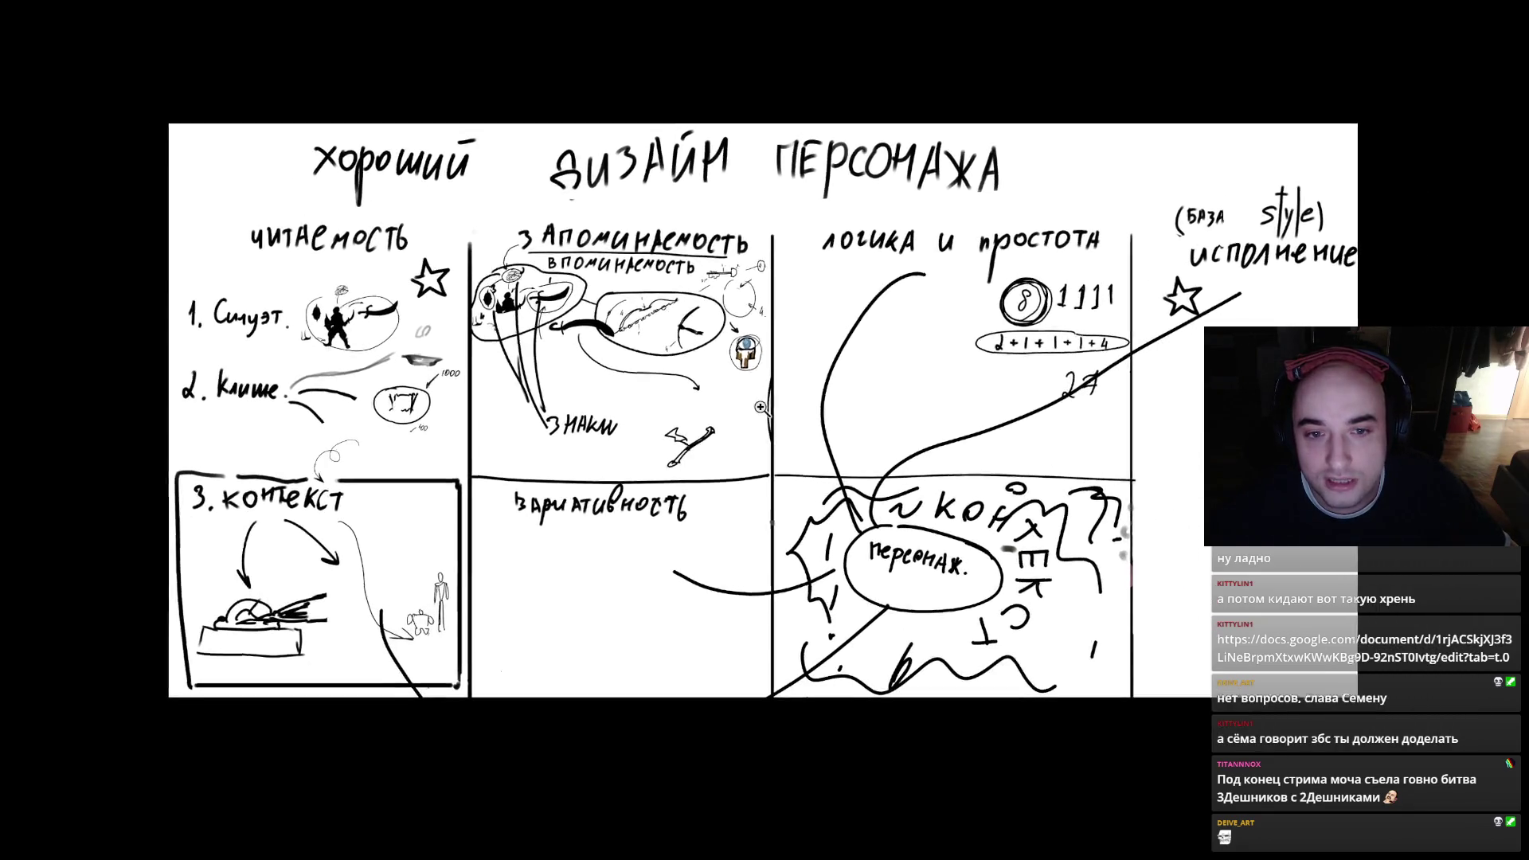
pyautogui.scroll(3, 760, 407)
pyautogui.scroll(-1, 756, 414)
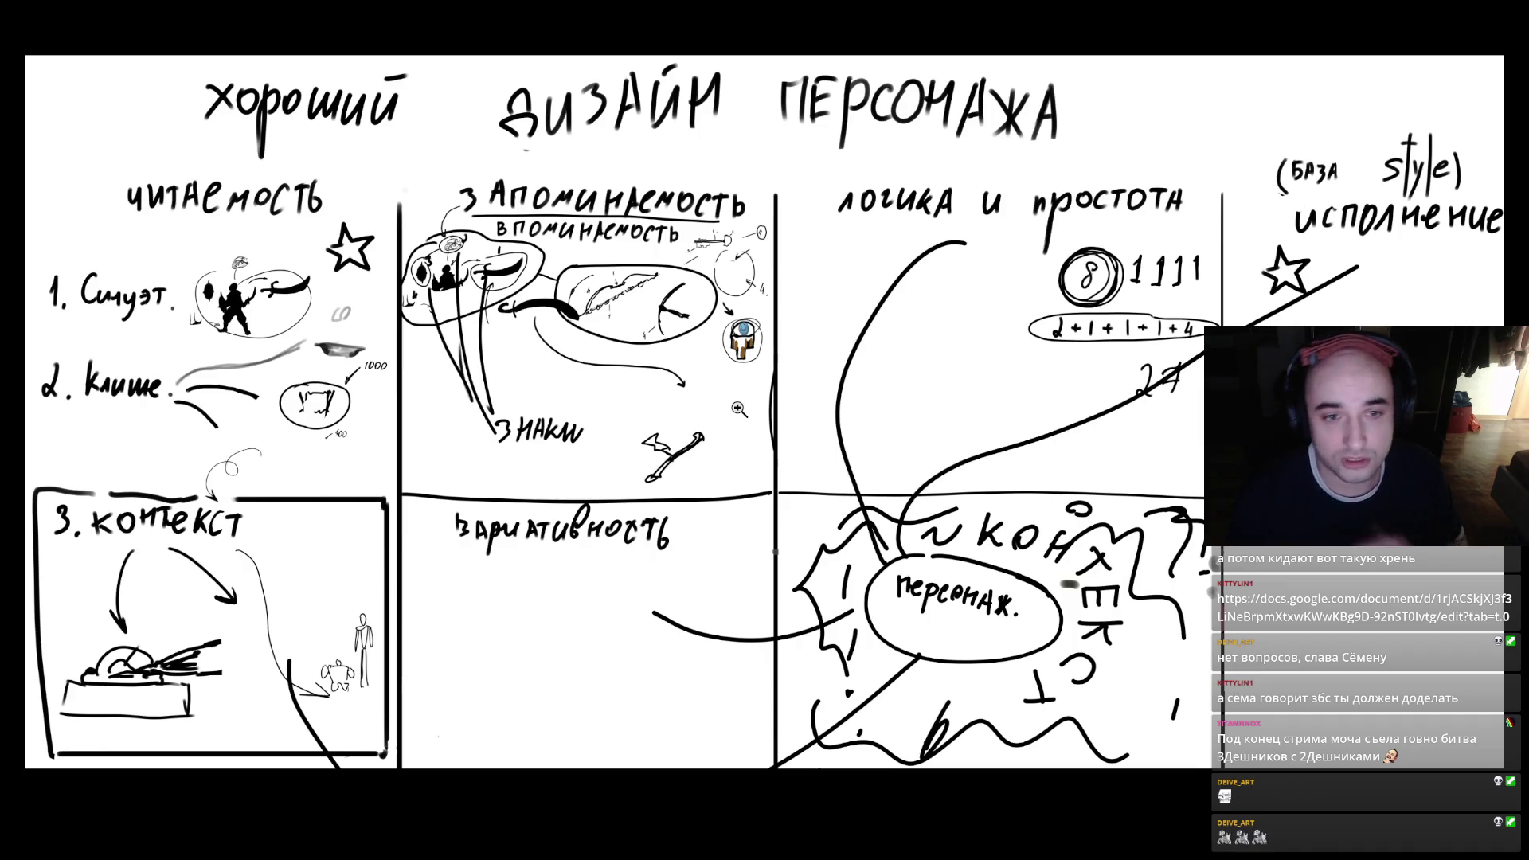
pyautogui.moveTo(898, 318)
pyautogui.mouseDown()
pyautogui.moveTo(844, 342)
pyautogui.moveTo(912, 362)
pyautogui.mouseUp()
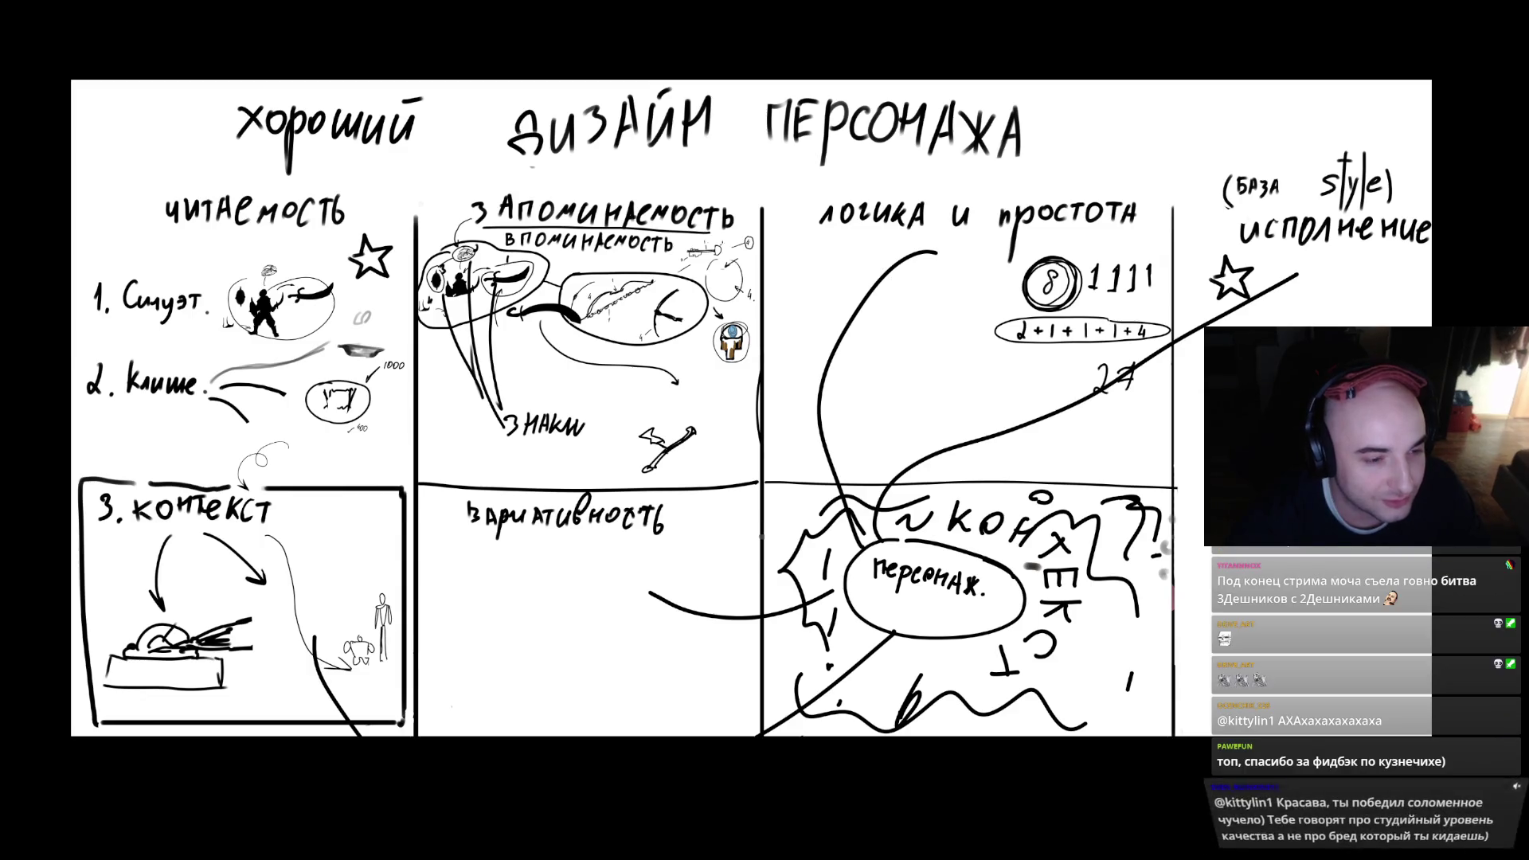
pyautogui.hotkey('alt', 'Tab')
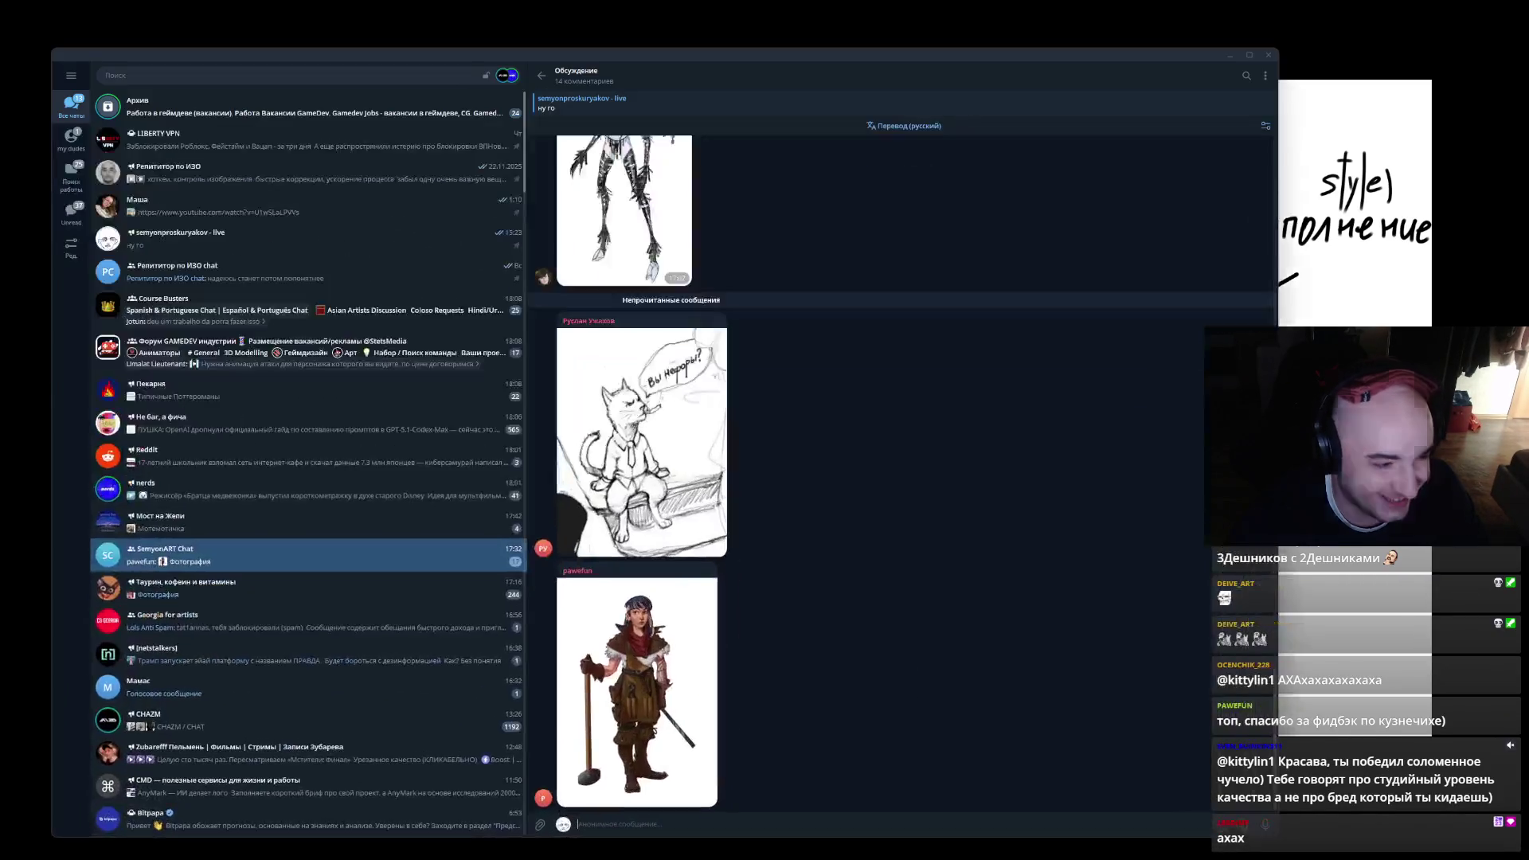
# - Browse channels and view a live channel's 1 месяц subscription offer, then close it
pyautogui.click(359, 176)
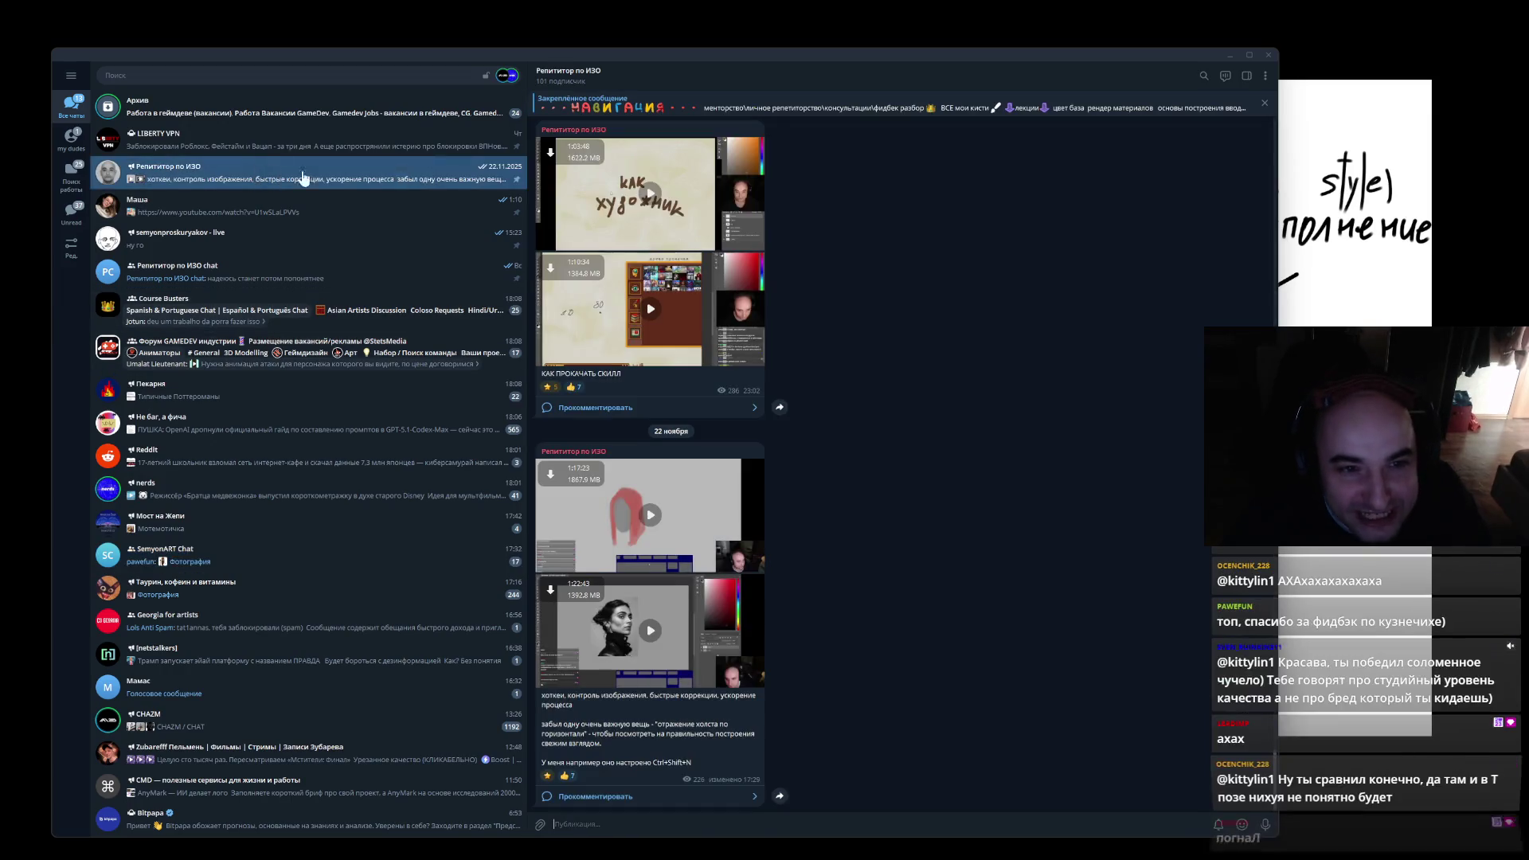
pyautogui.click(283, 244)
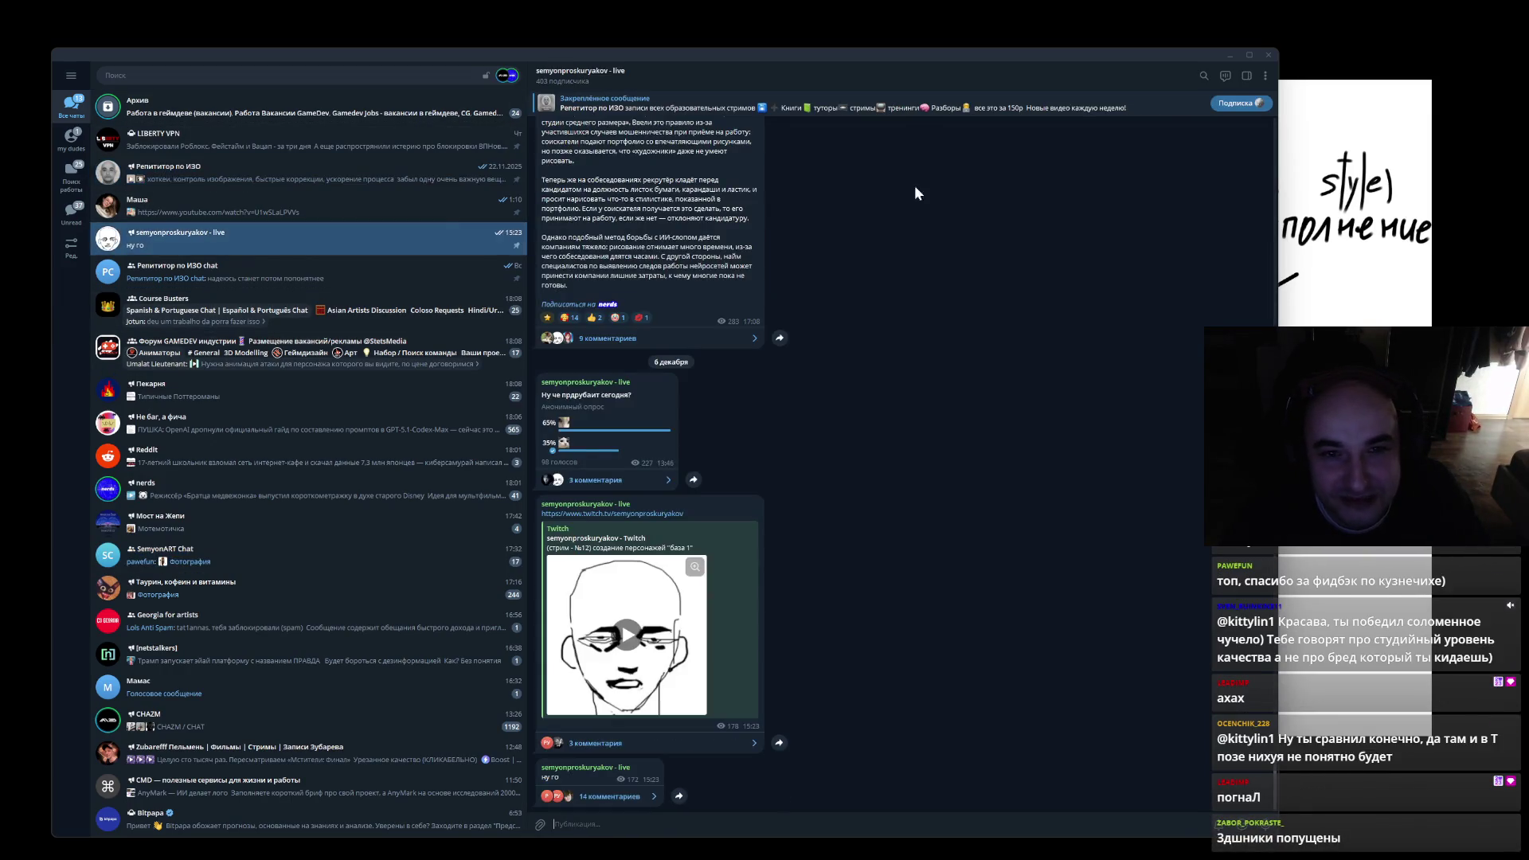
pyautogui.click(1238, 103)
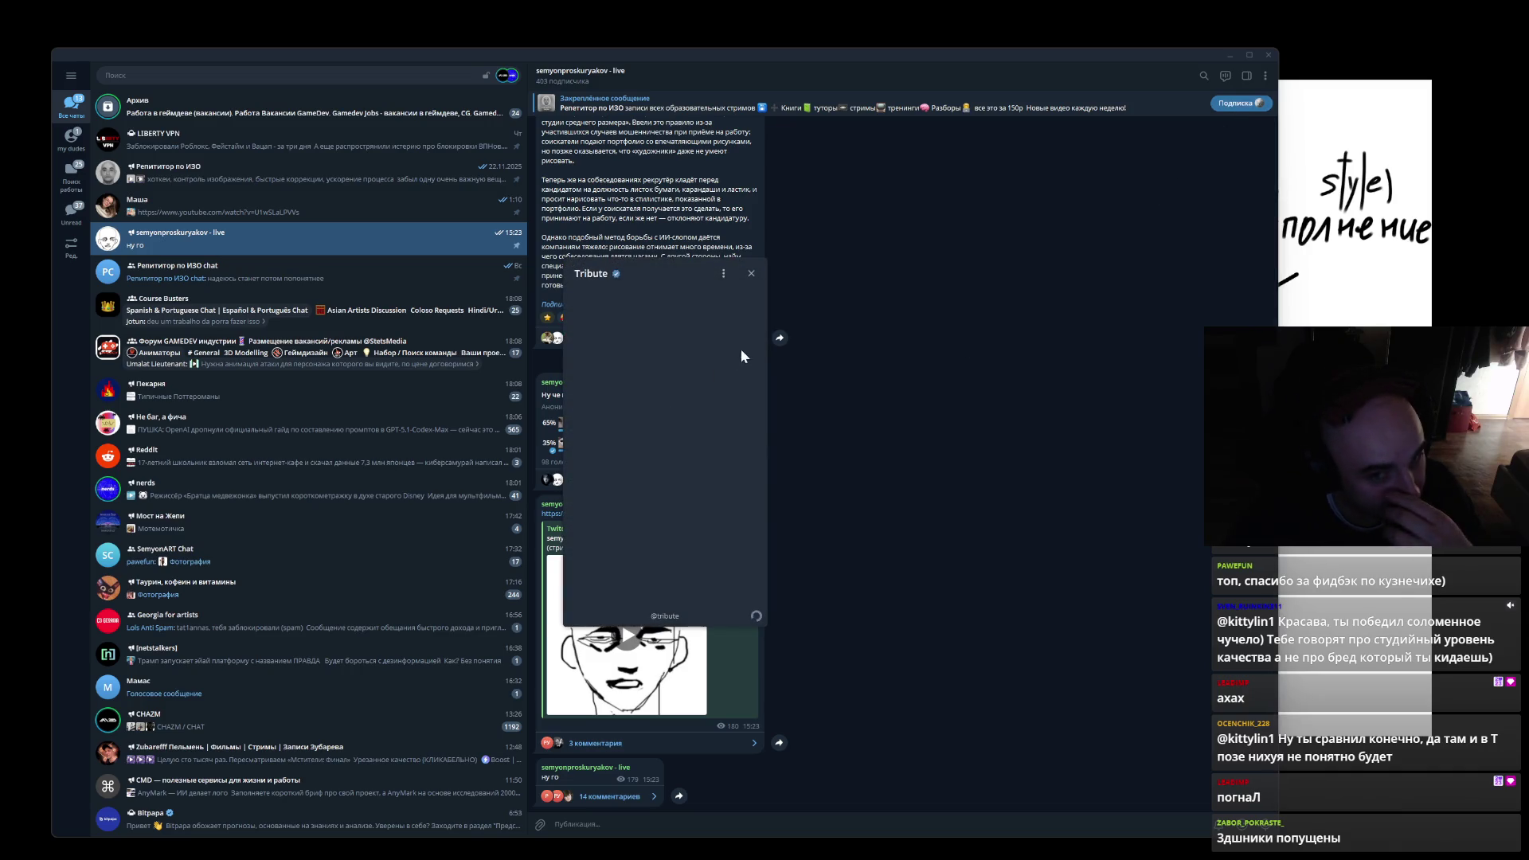
pyautogui.scroll(-1, 707, 440)
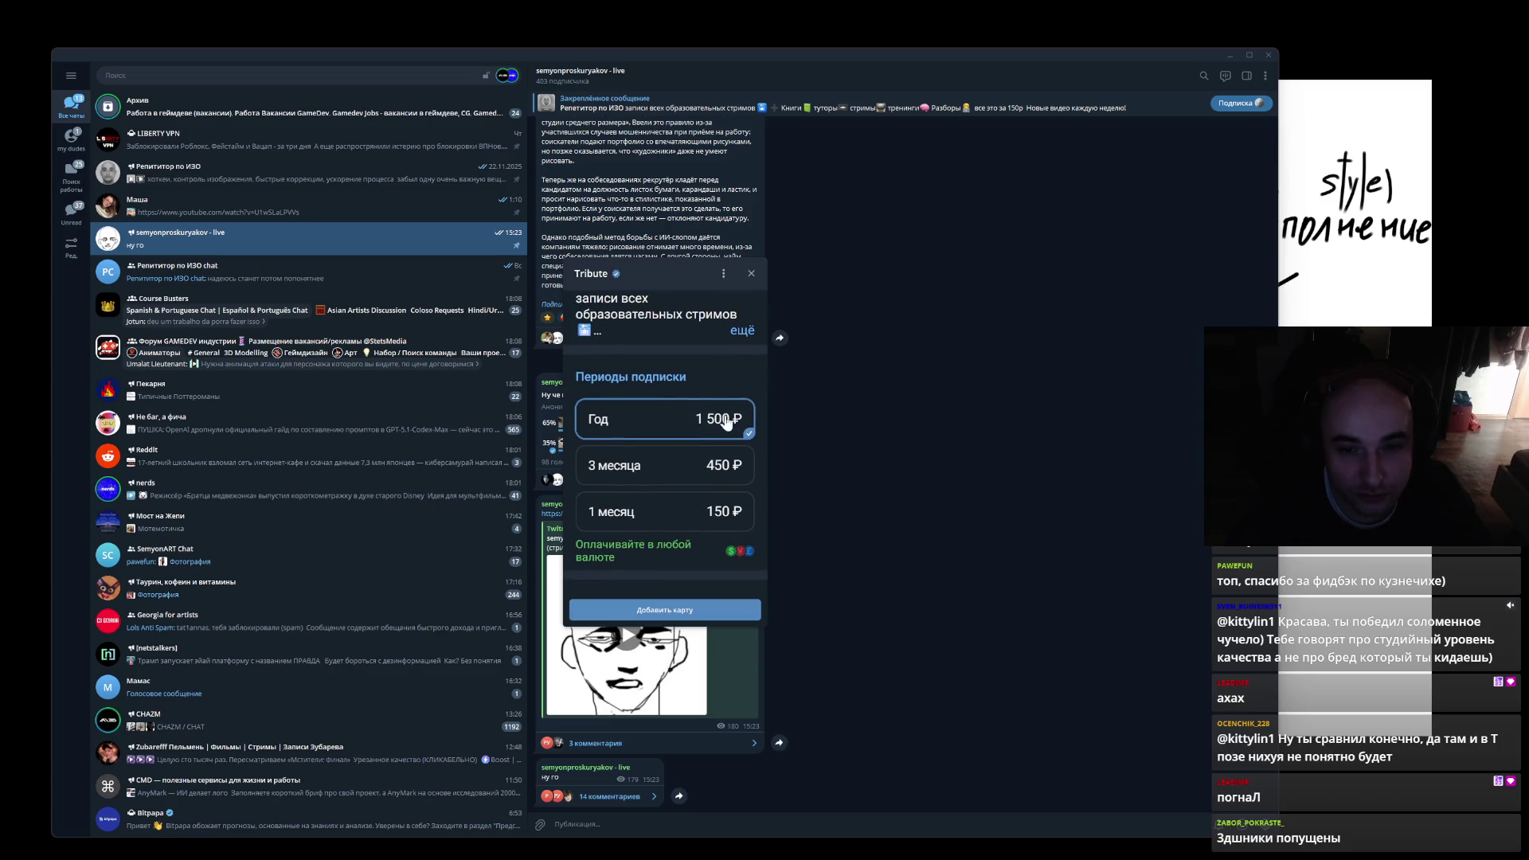
pyautogui.click(673, 525)
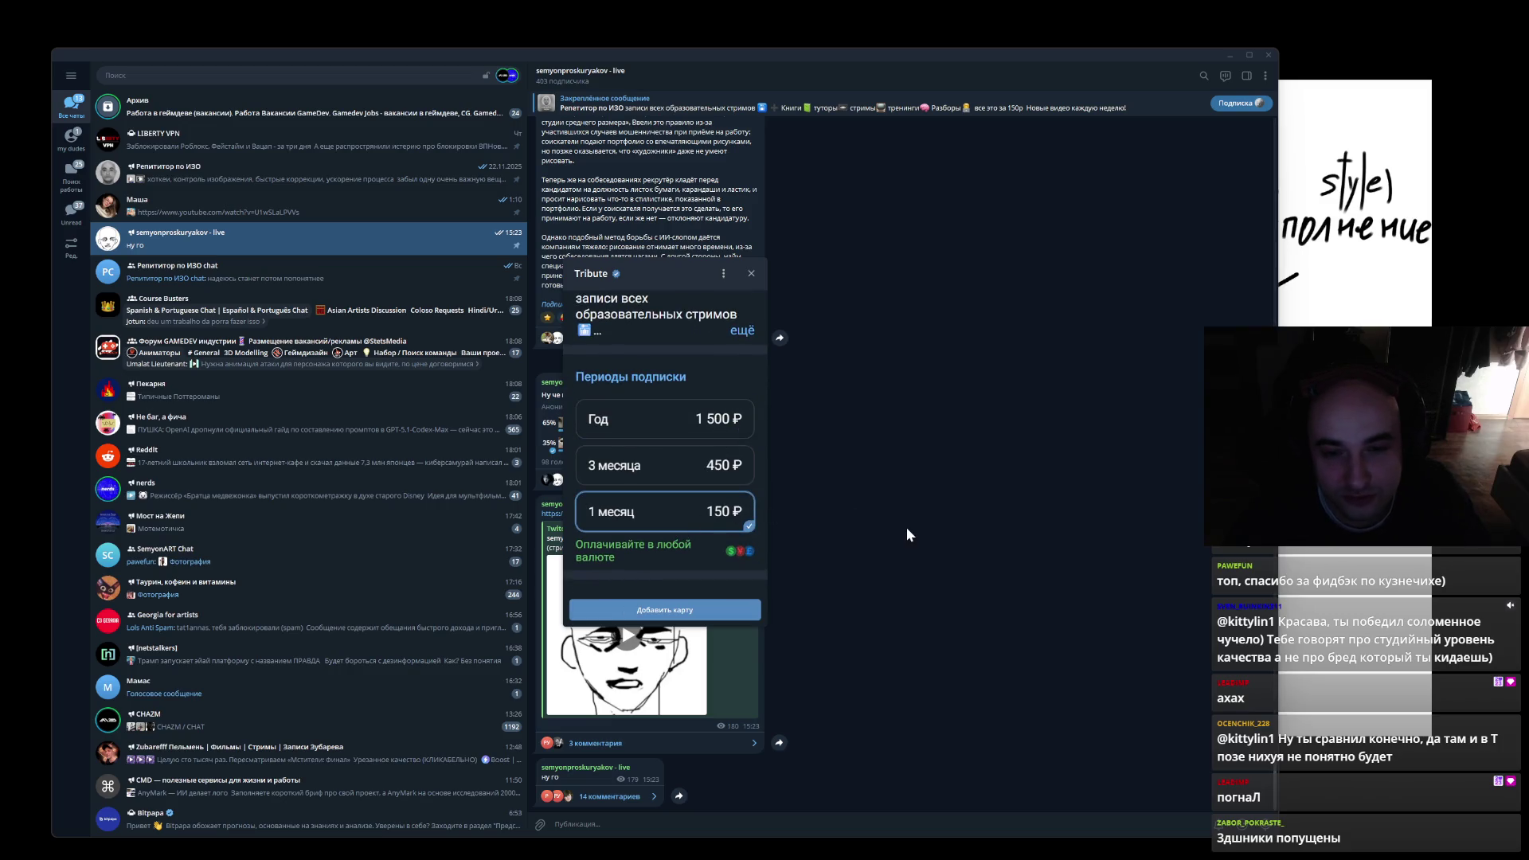
pyautogui.click(887, 543)
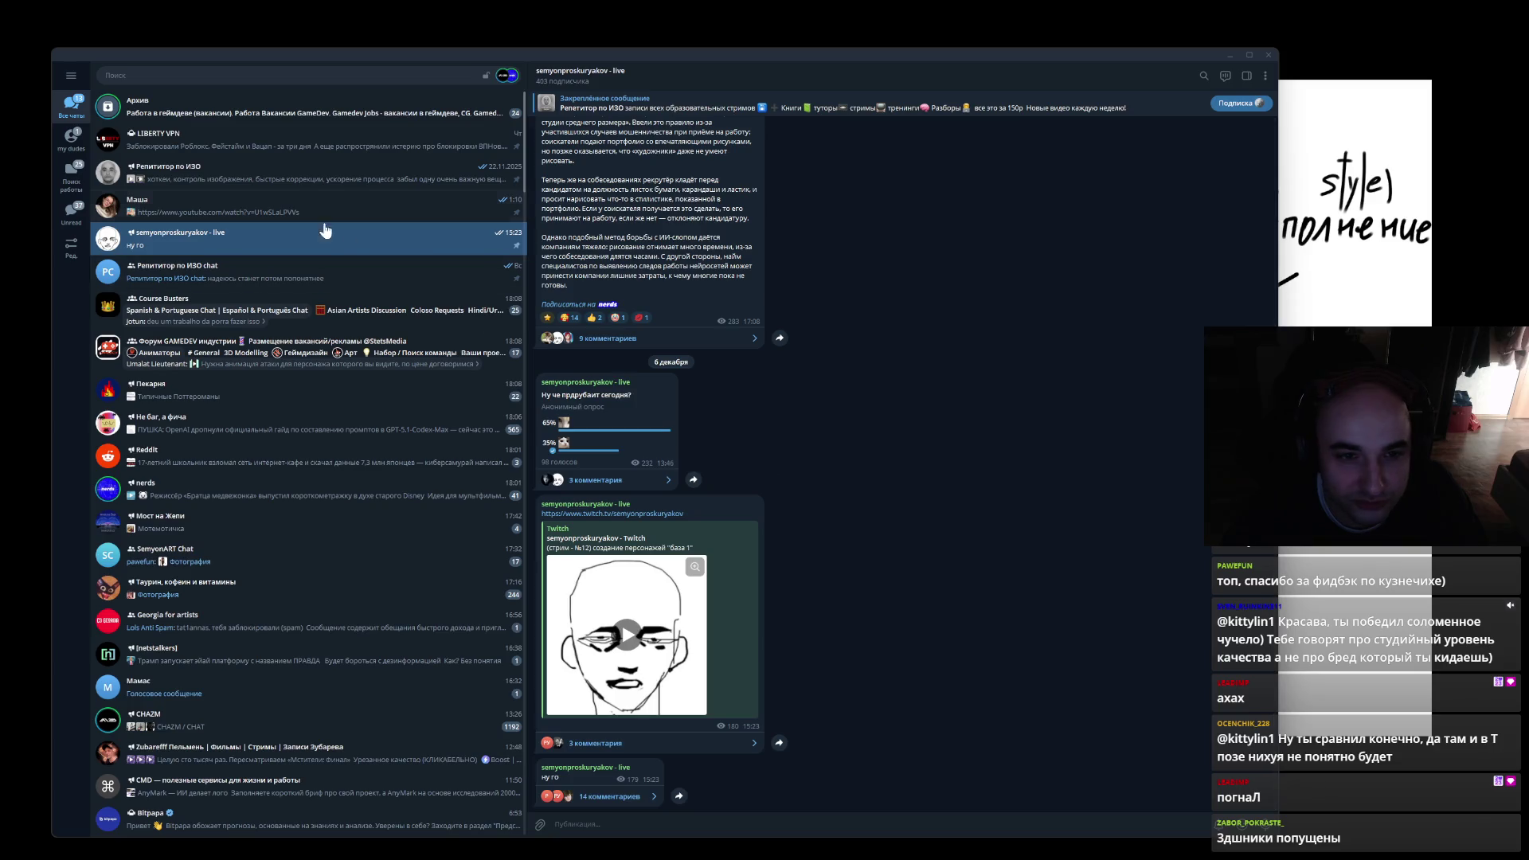
# - Open Репетитор по ИЗО's pinned НАВИГАЦИЯ post, reveal its spoiler, and return to the board
pyautogui.click(302, 174)
pyautogui.click(629, 105)
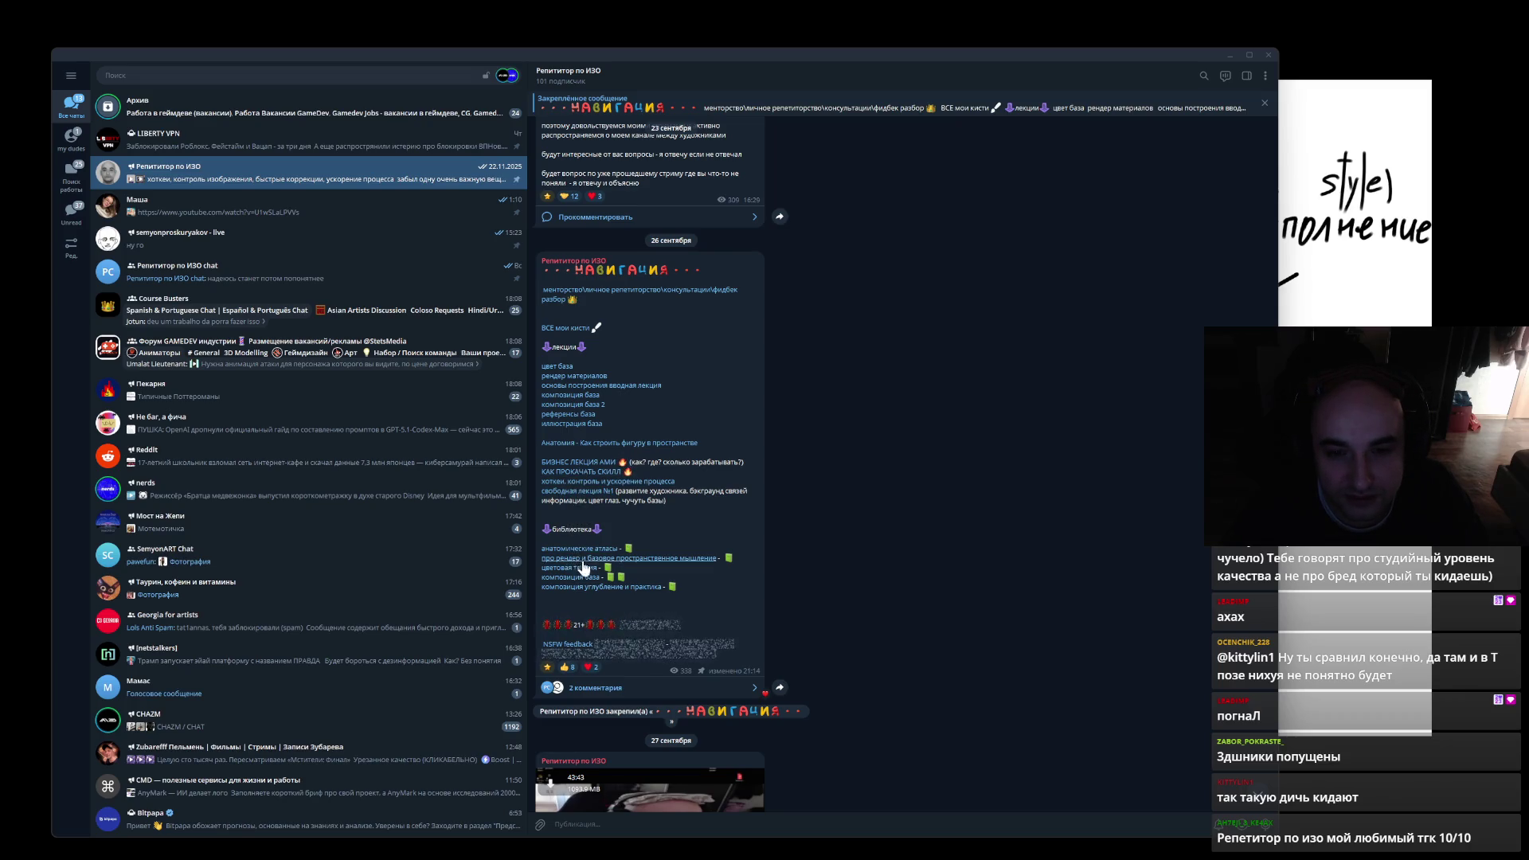
pyautogui.click(715, 625)
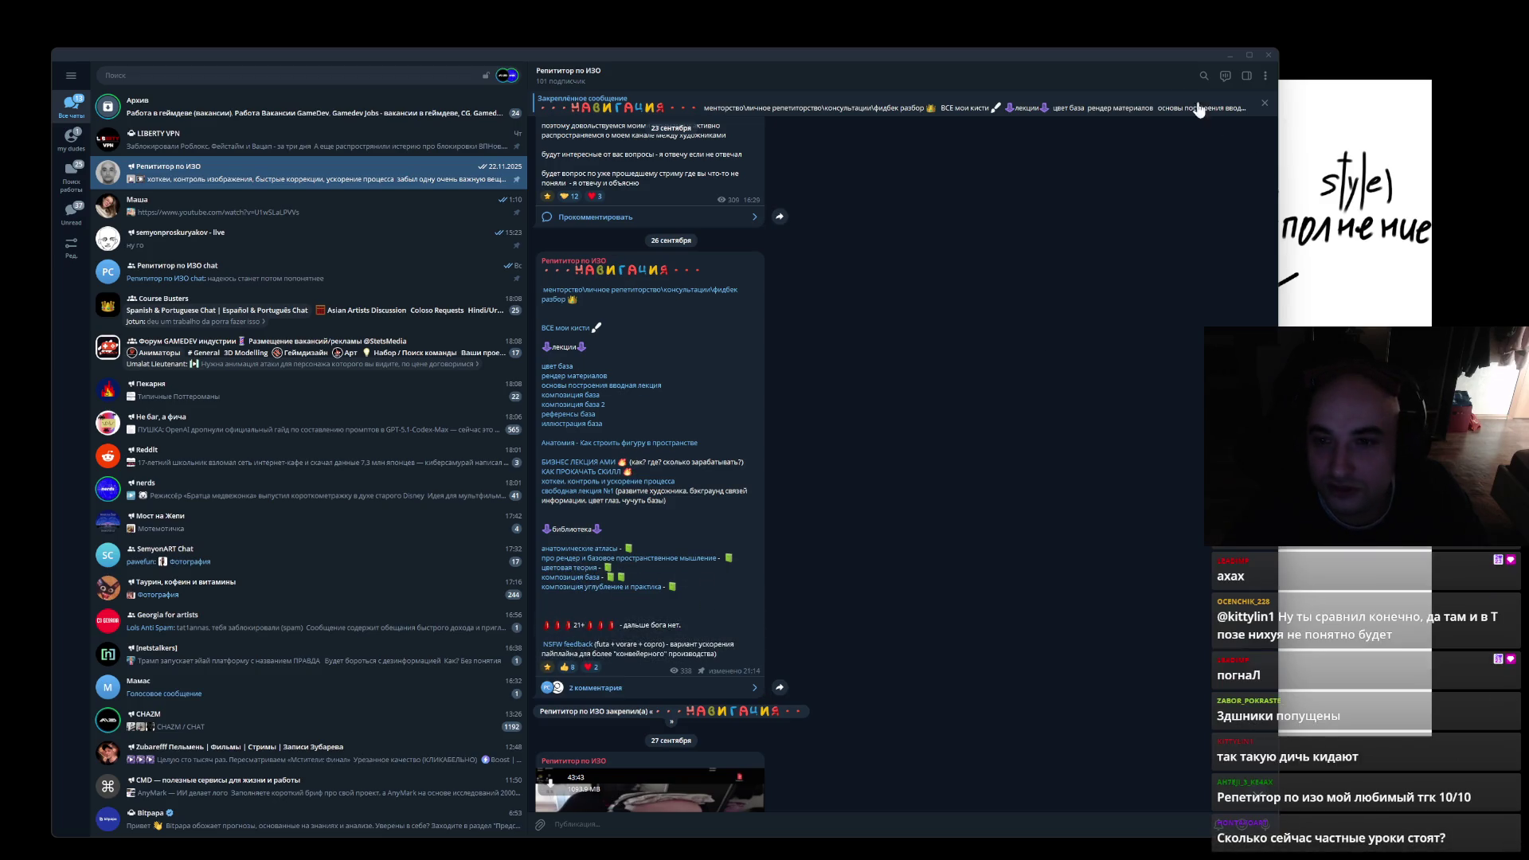
pyautogui.click(1378, 96)
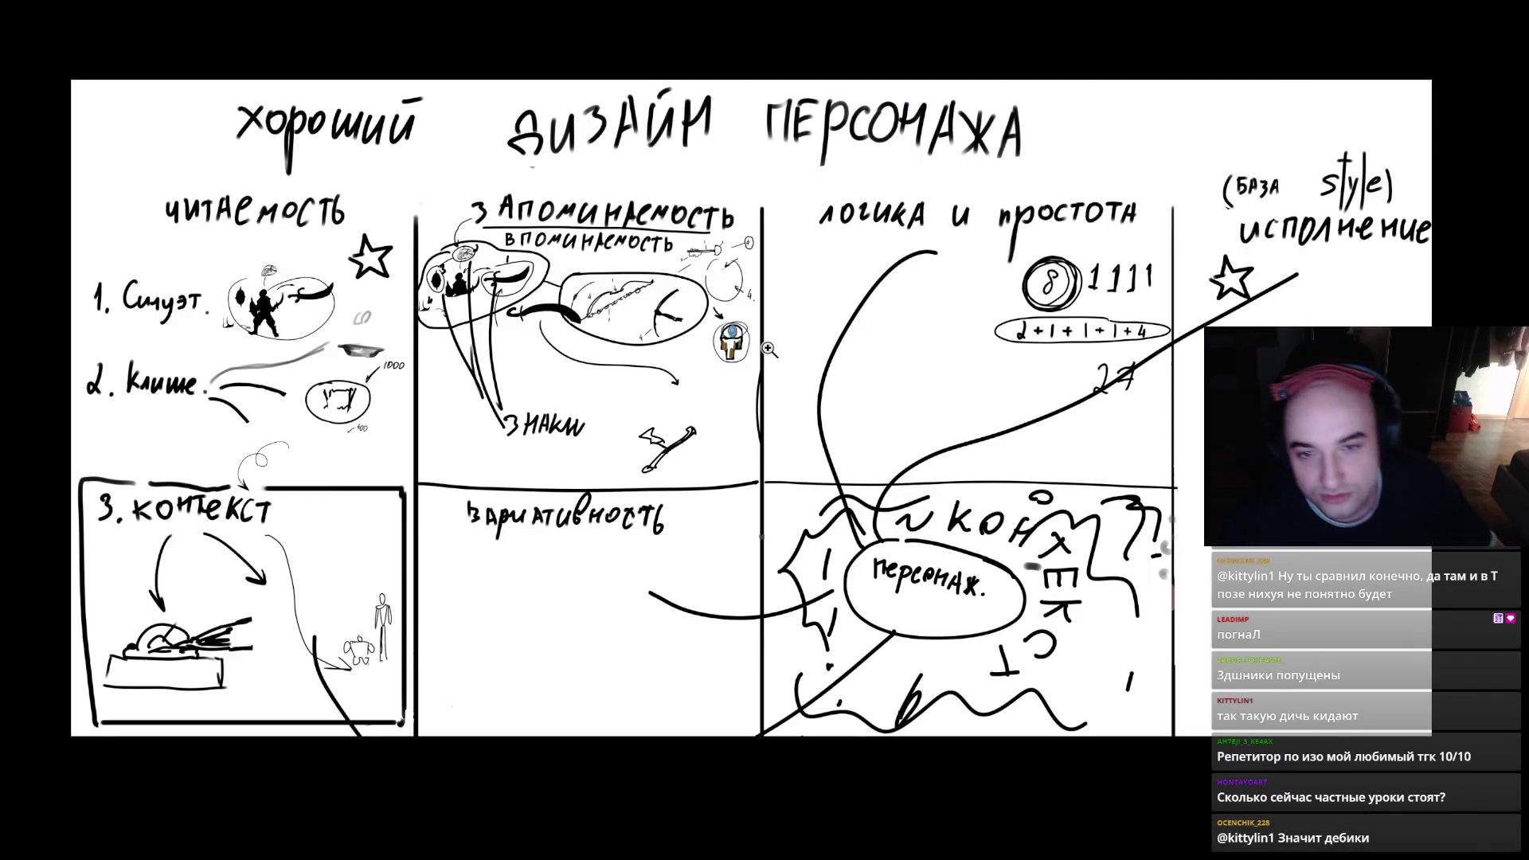
# - Fit the board on screen in standard screen mode, then quit Photoshop through the save prompt
pyautogui.click(768, 349)
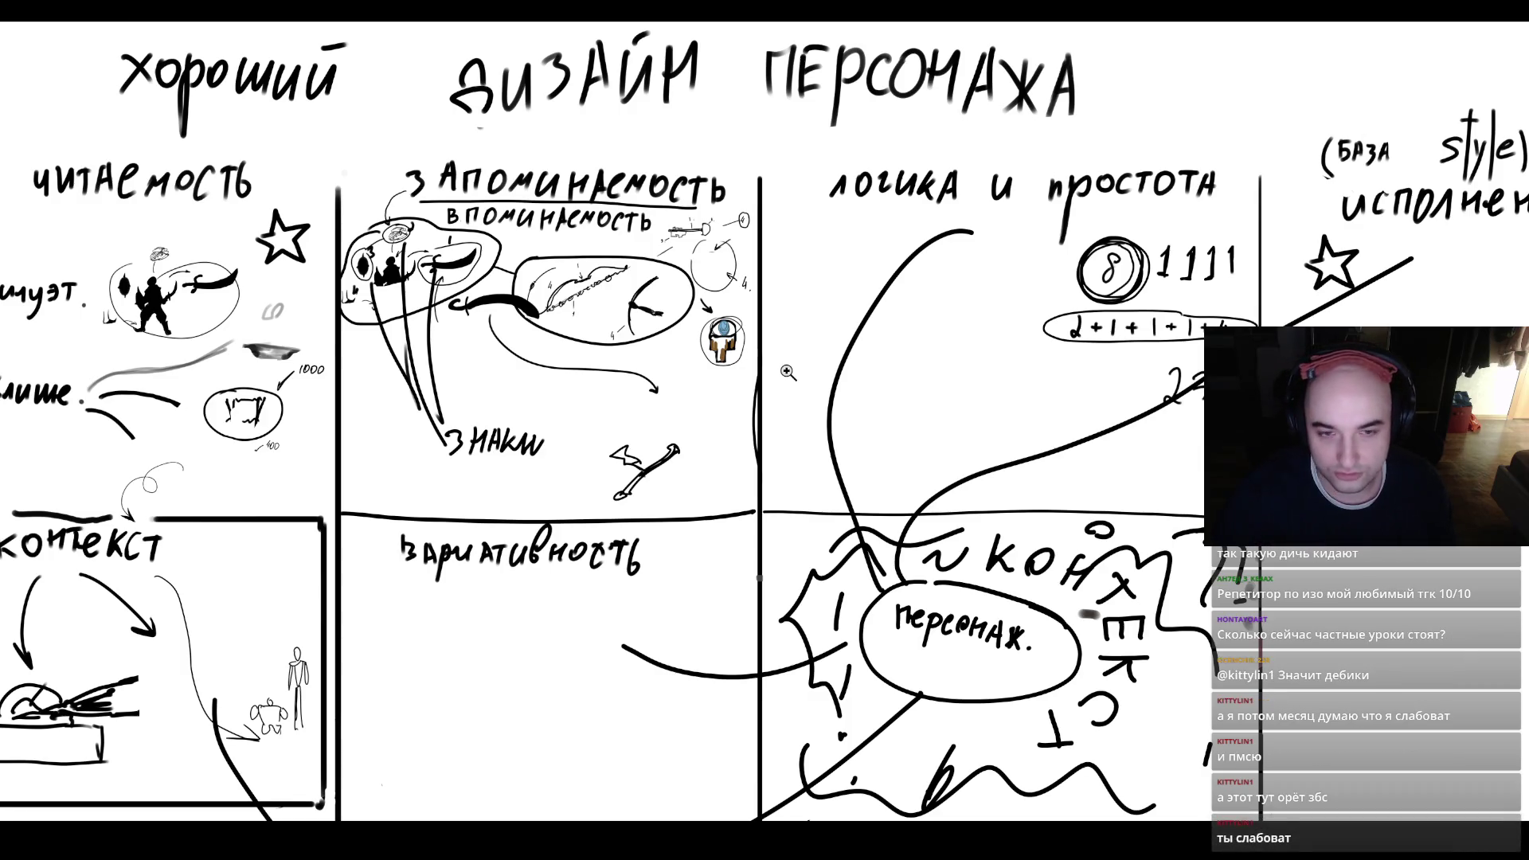
pyautogui.hotkey('ctrl', '0')
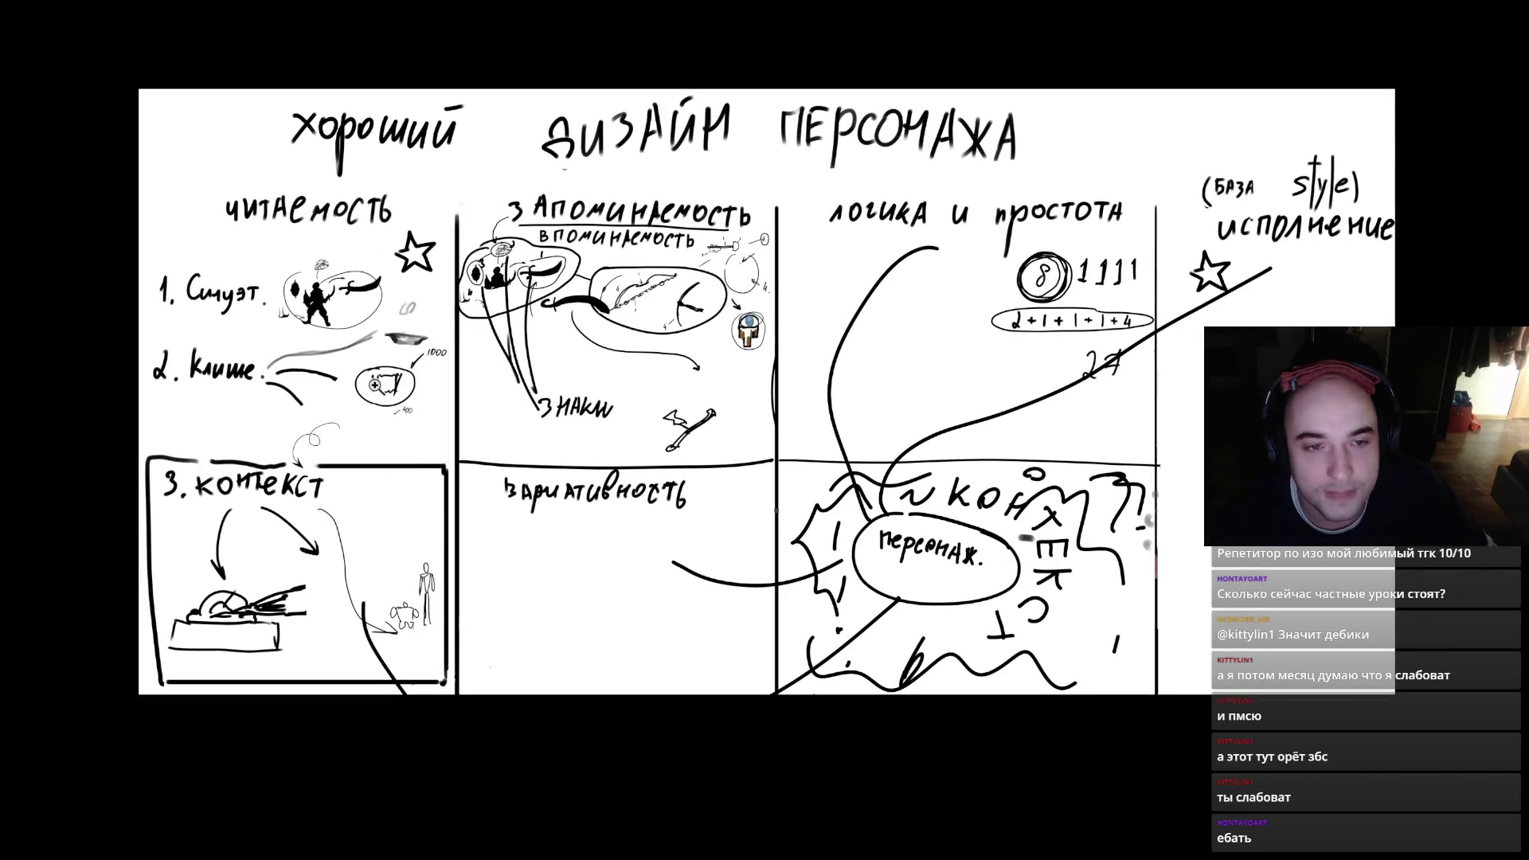
pyautogui.press('f')
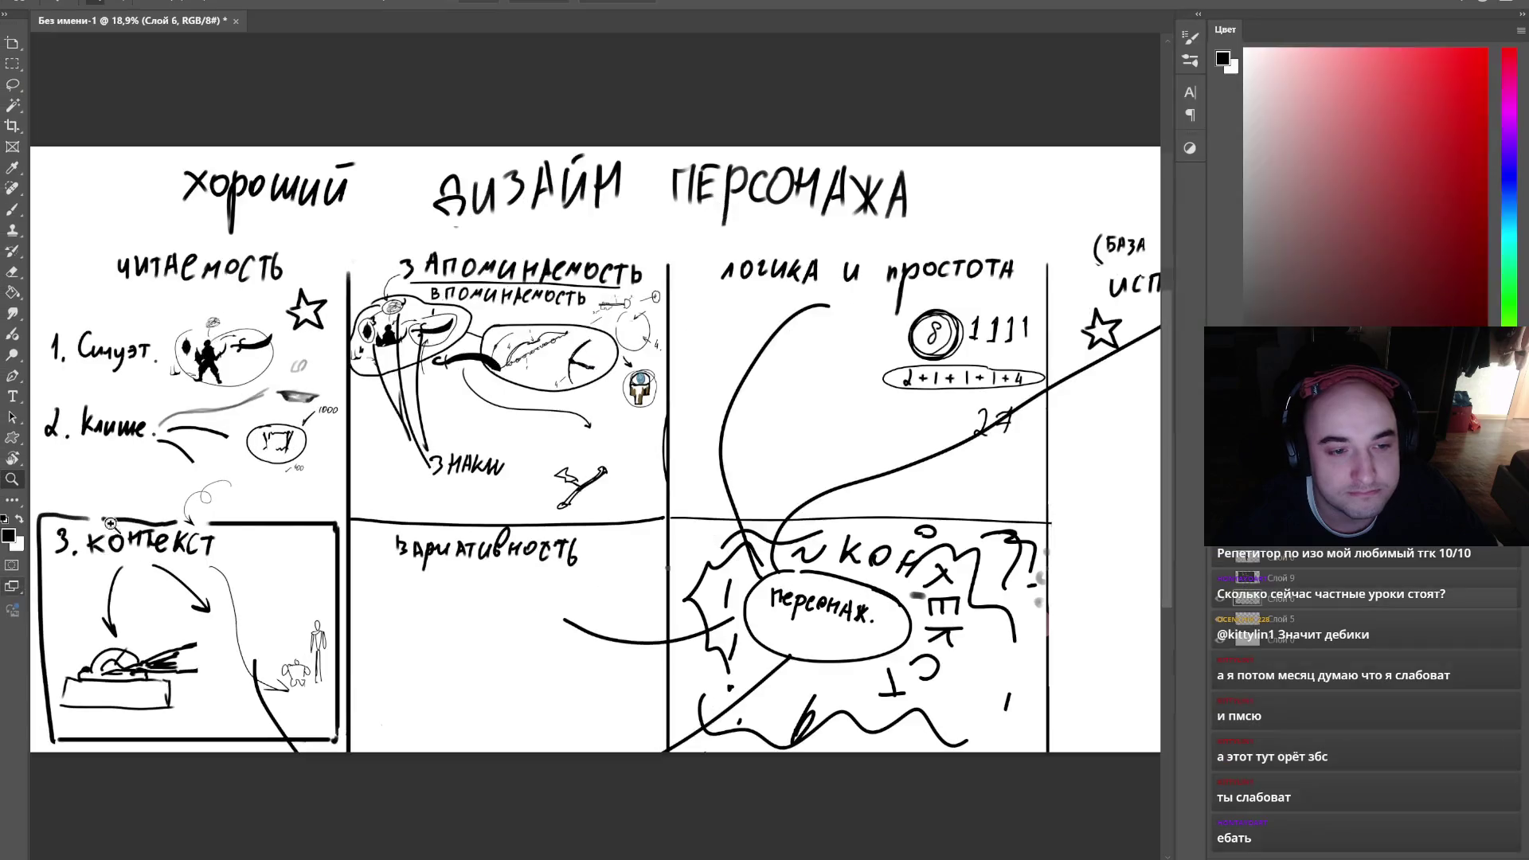
pyautogui.click(12, 567)
pyautogui.hotkey('ctrl', 'q')
pyautogui.click(847, 333)
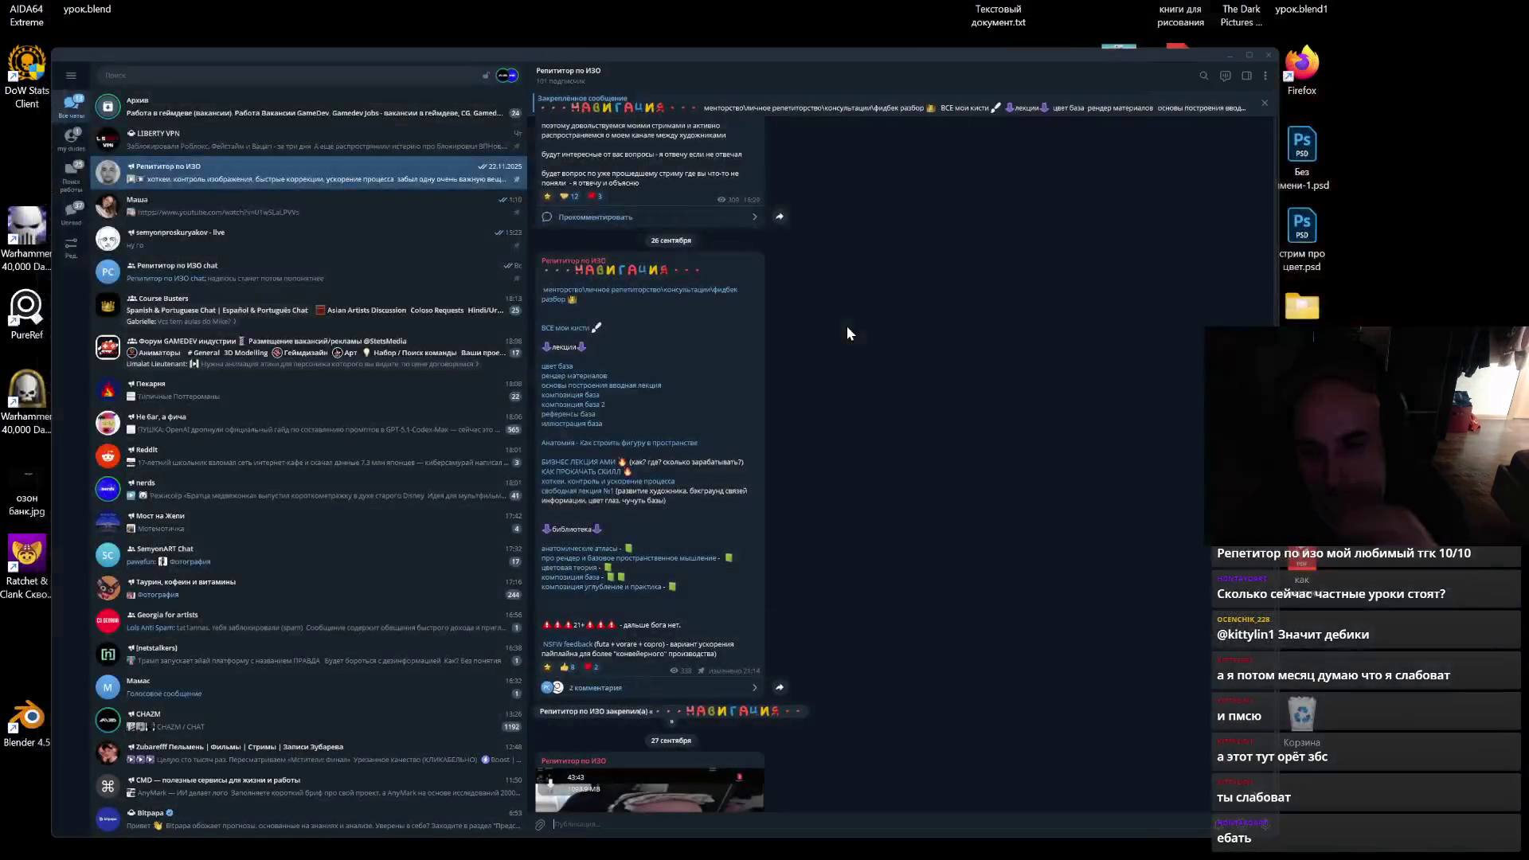
# - Close Telegram and the Tribute window, then play 'Deep In The Forest' in the browser
pyautogui.click(1268, 55)
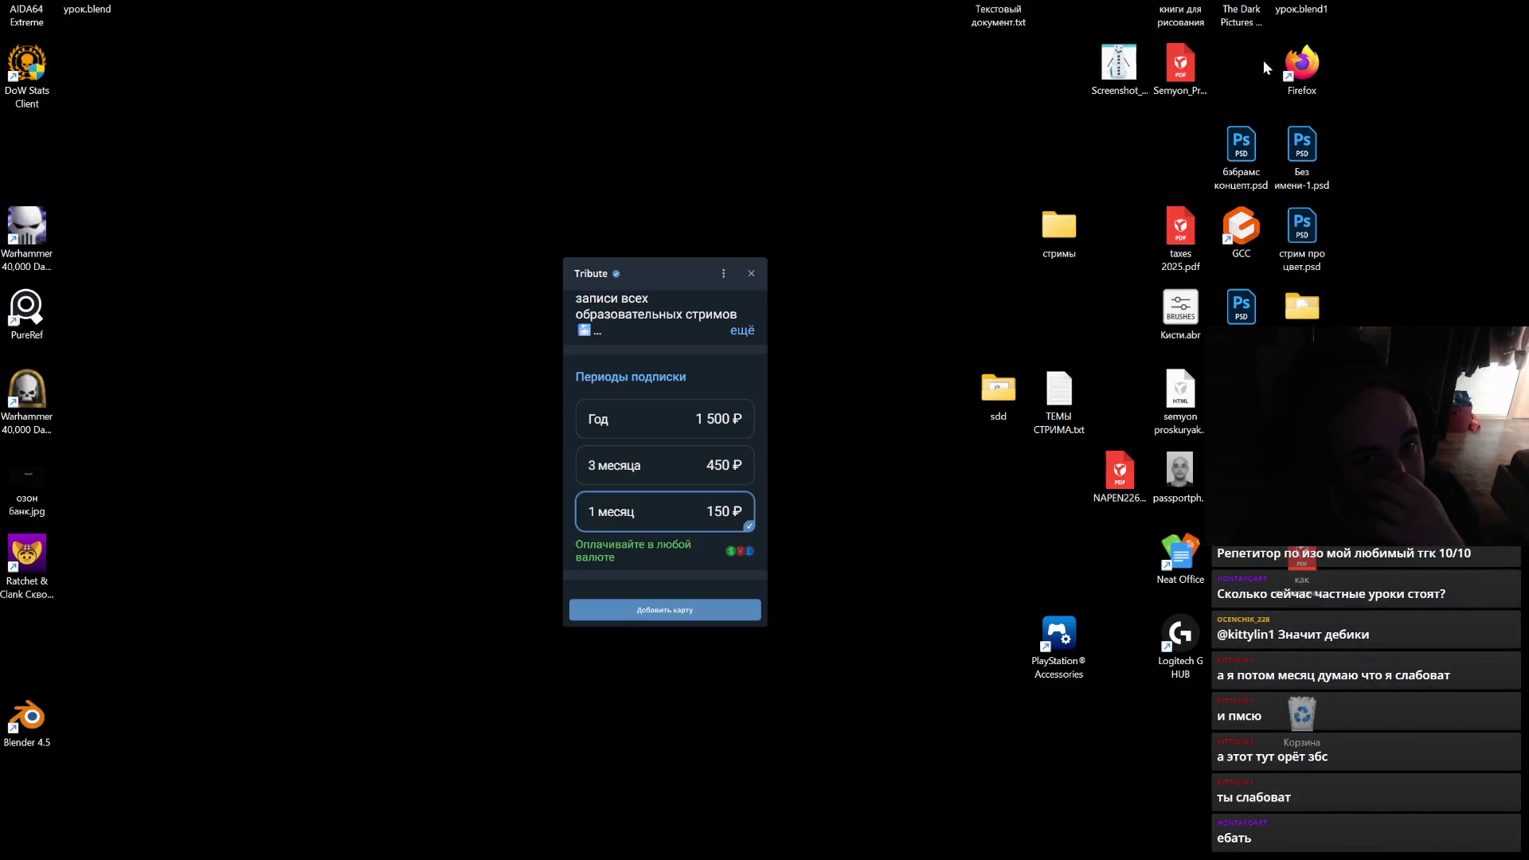
pyautogui.click(751, 273)
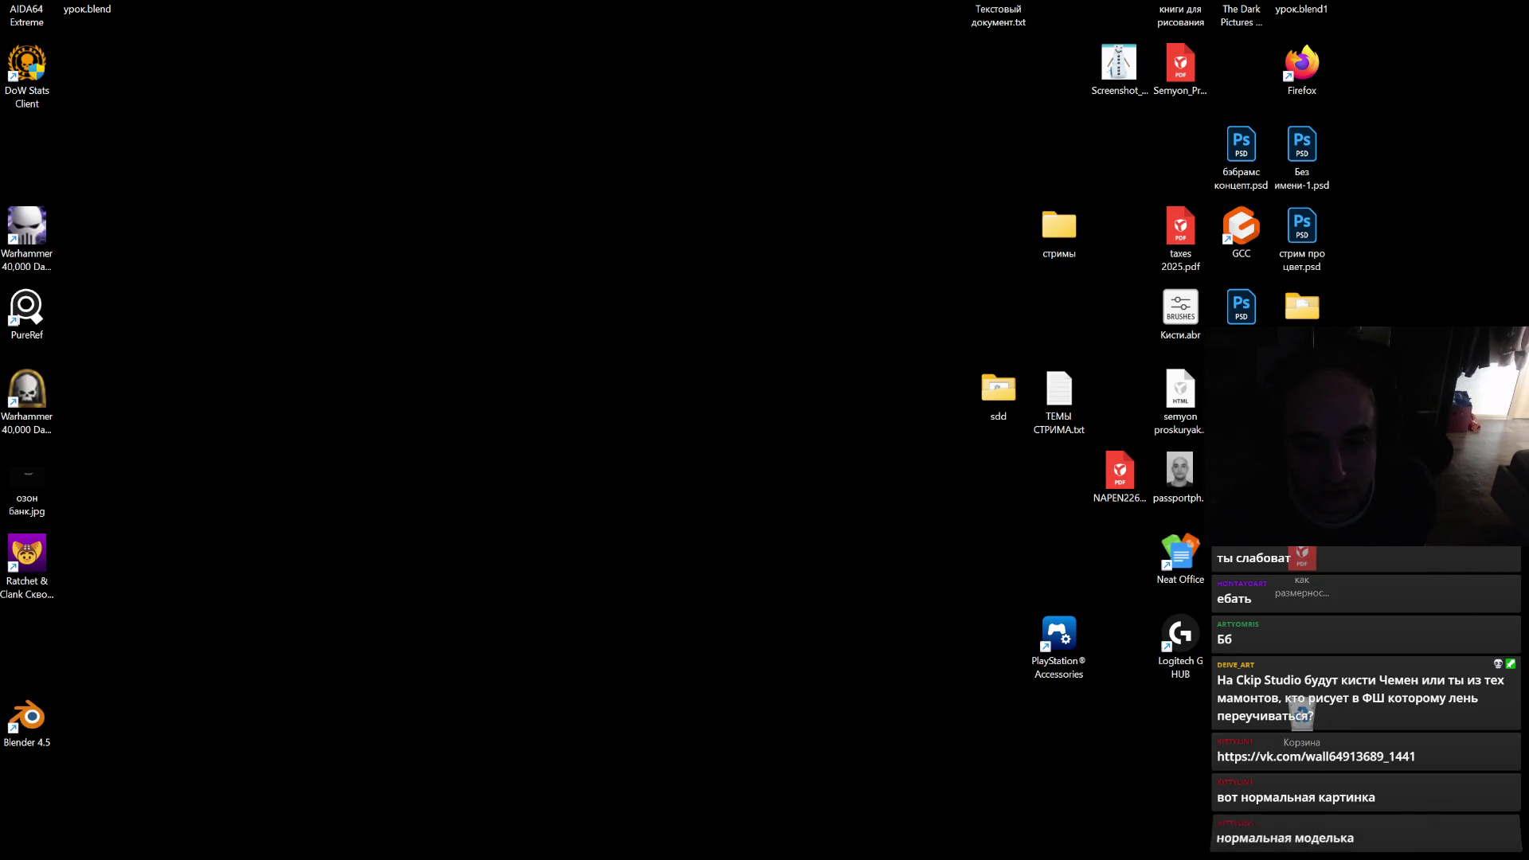
pyautogui.hotkey('alt', 'Tab')
pyautogui.click(856, 344)
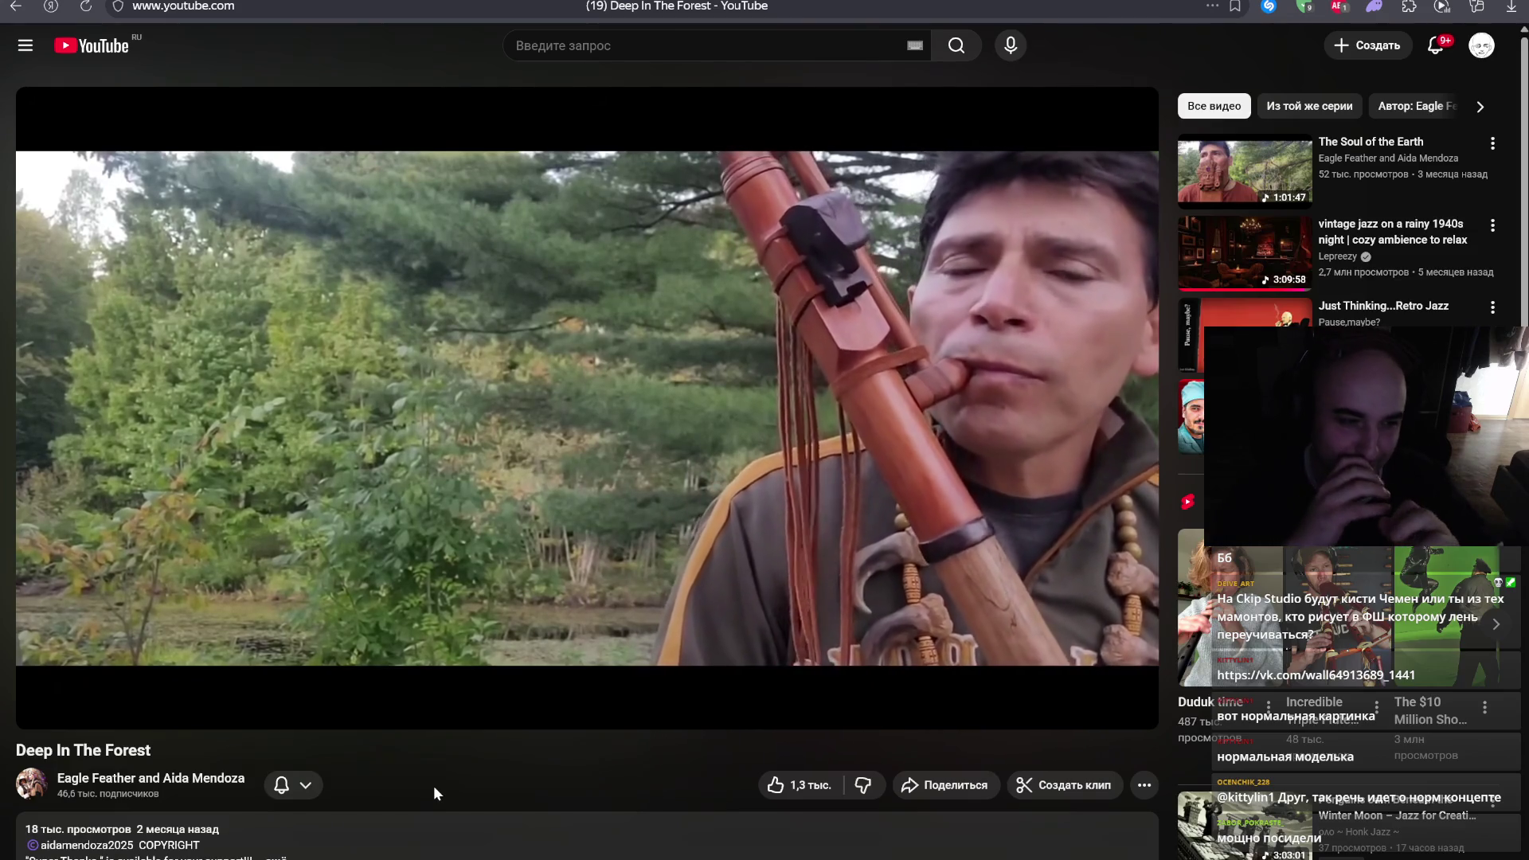
# - Keep «Deep In The Forest» playing in picture-in-picture while the blank rezka.ag page loads
pyautogui.moveTo(484, 562)
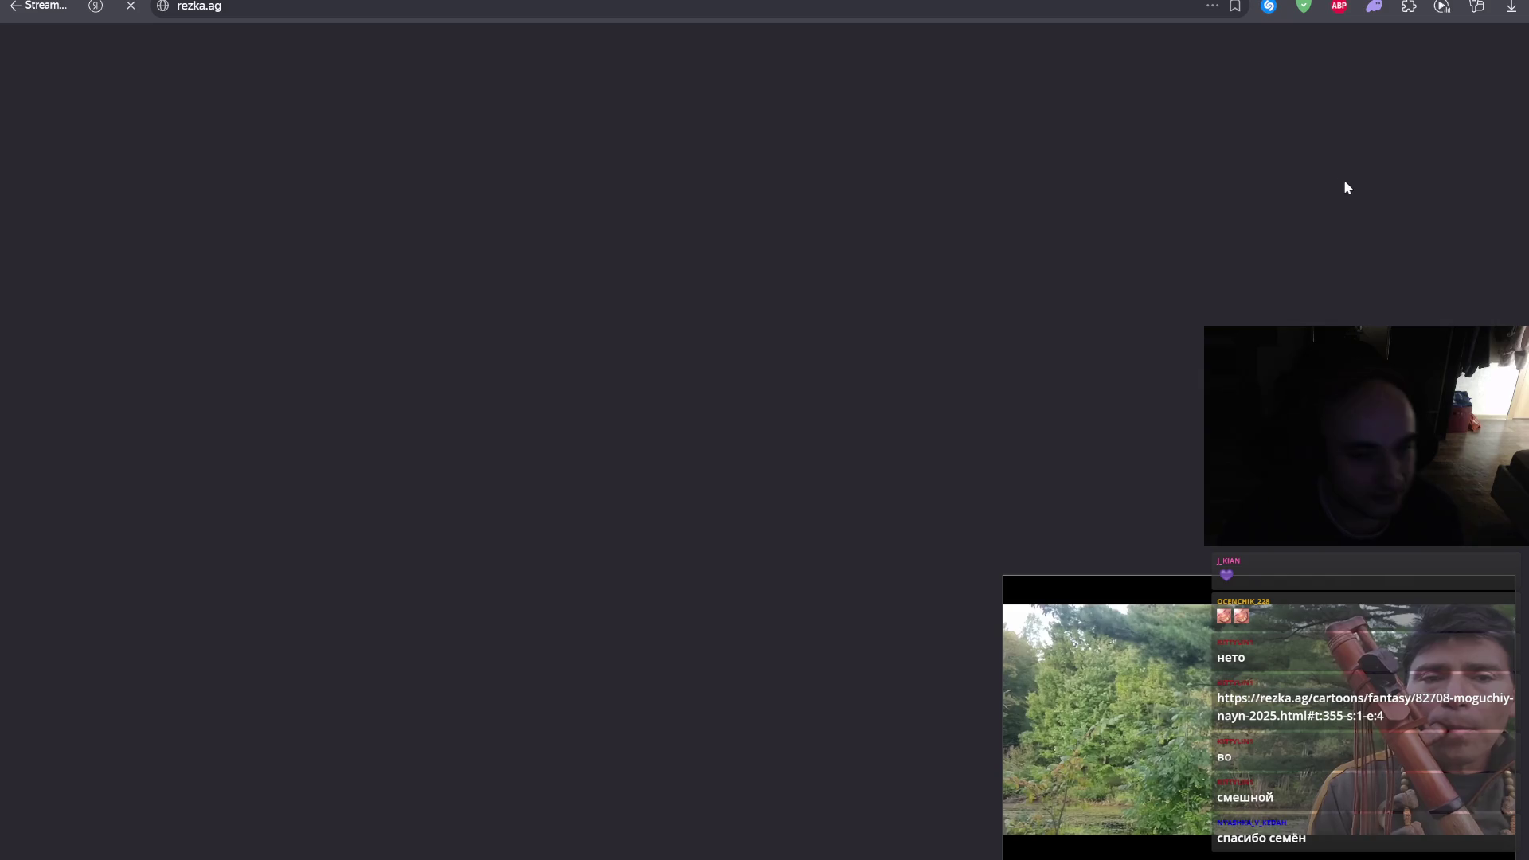
# - Close the rezka.ag tab and search Google for «могучий хан» via the suggested correction
pyautogui.hotkey('ctrl', 'w')
pyautogui.hotkey('ctrl', 't')
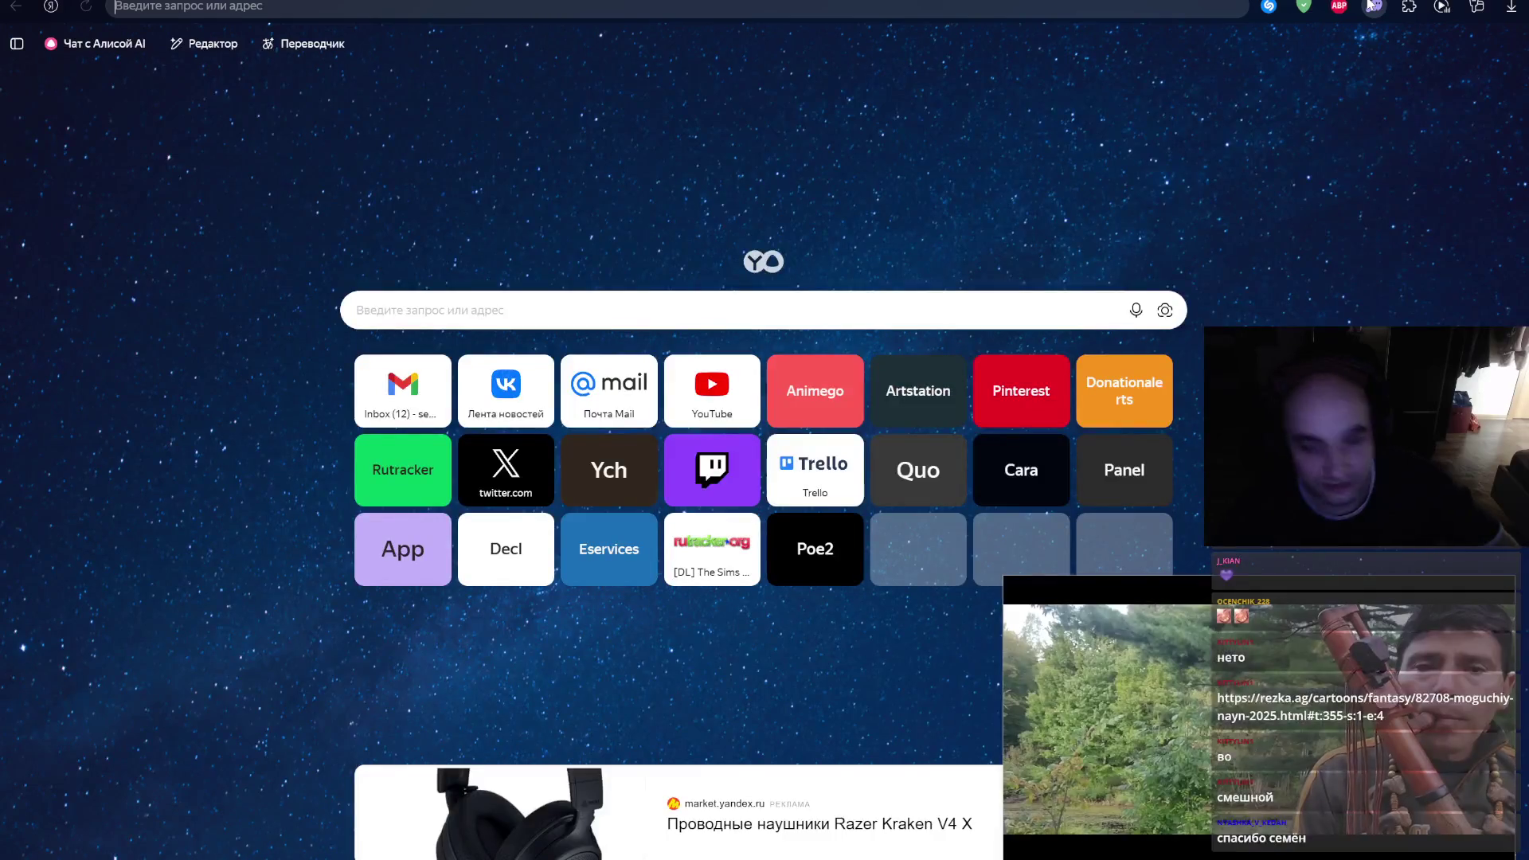
pyautogui.write('vjuexbq yzy')
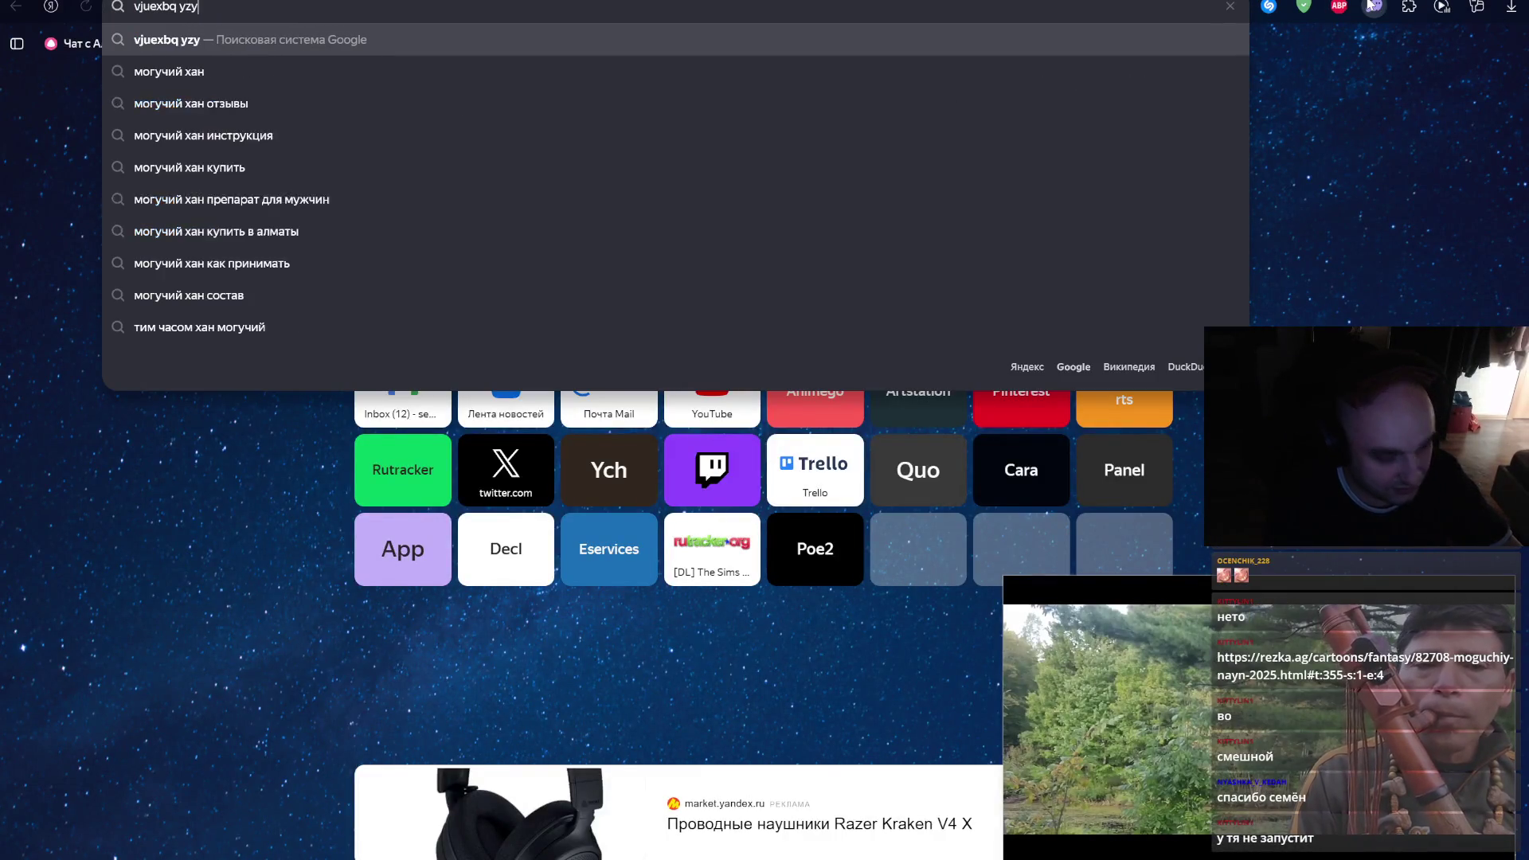
pyautogui.press('Return')
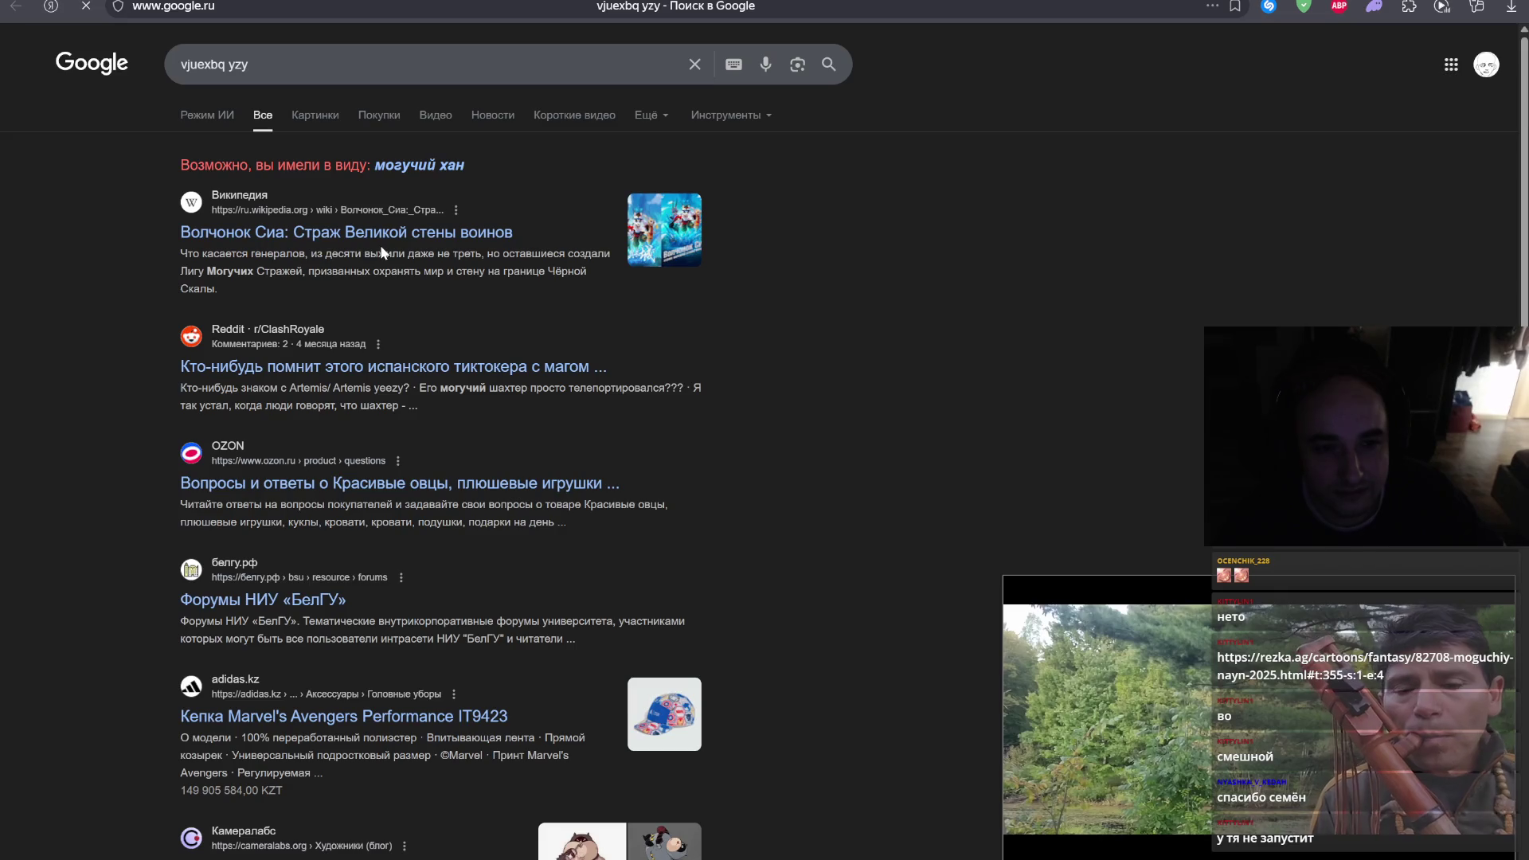
pyautogui.click(421, 167)
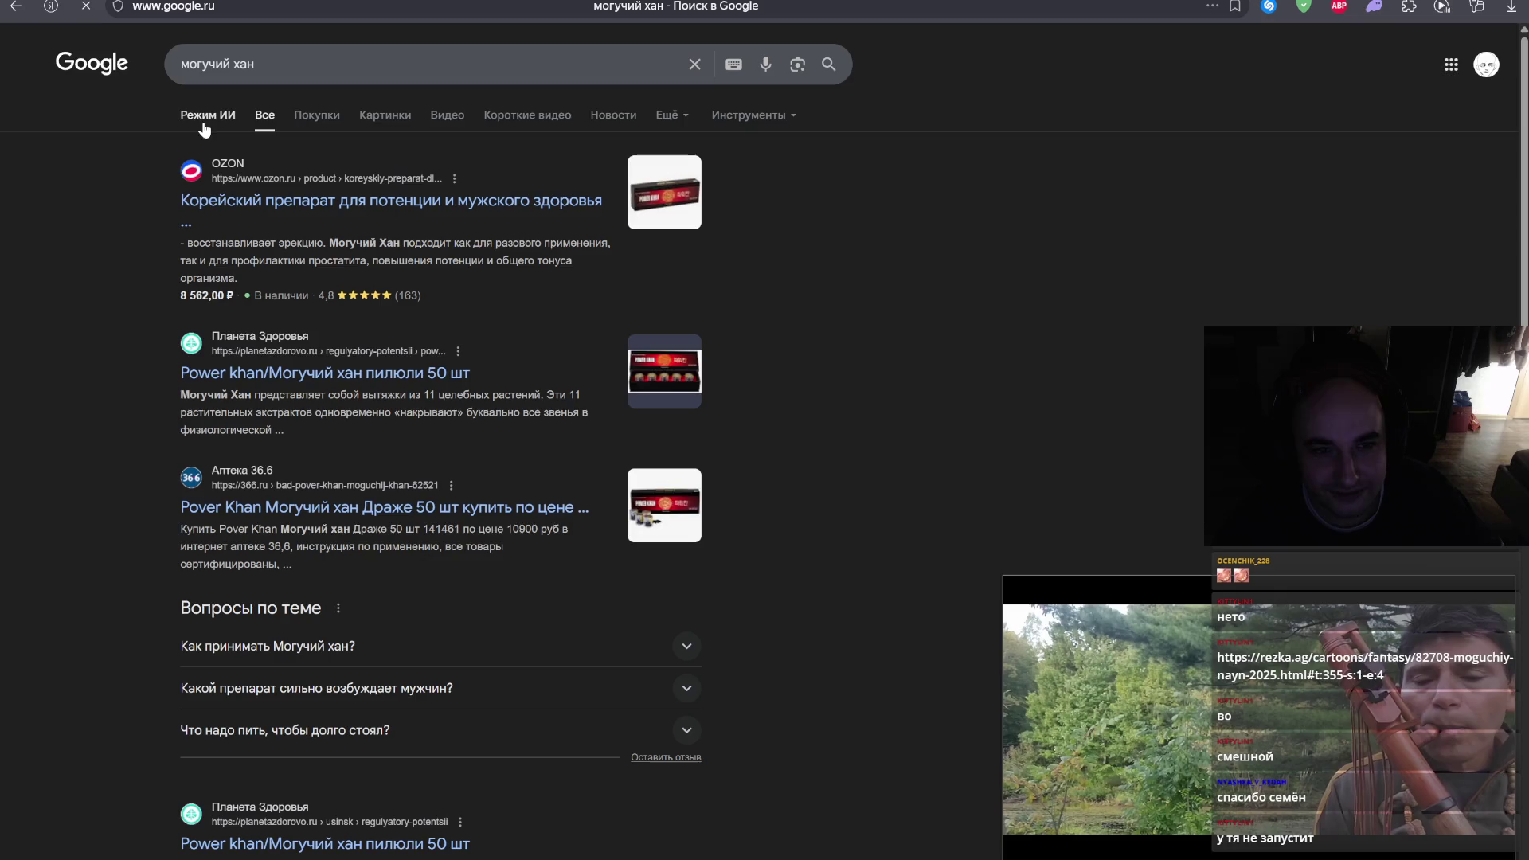
# - Go back through history to the YouTube «Deep In The Forest» video page
pyautogui.click(15, 6)
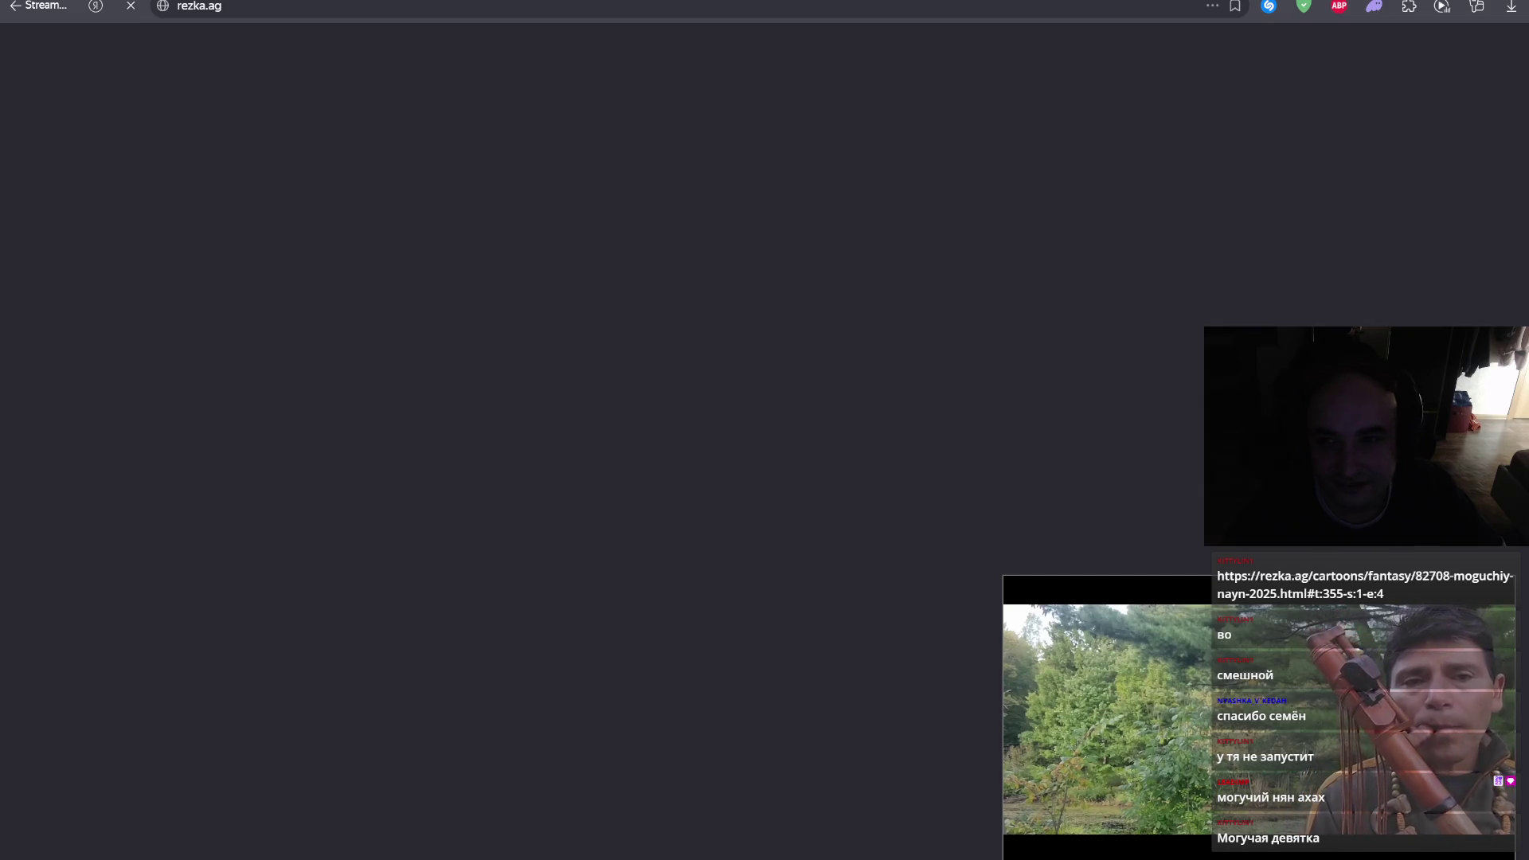
pyautogui.click(15, 6)
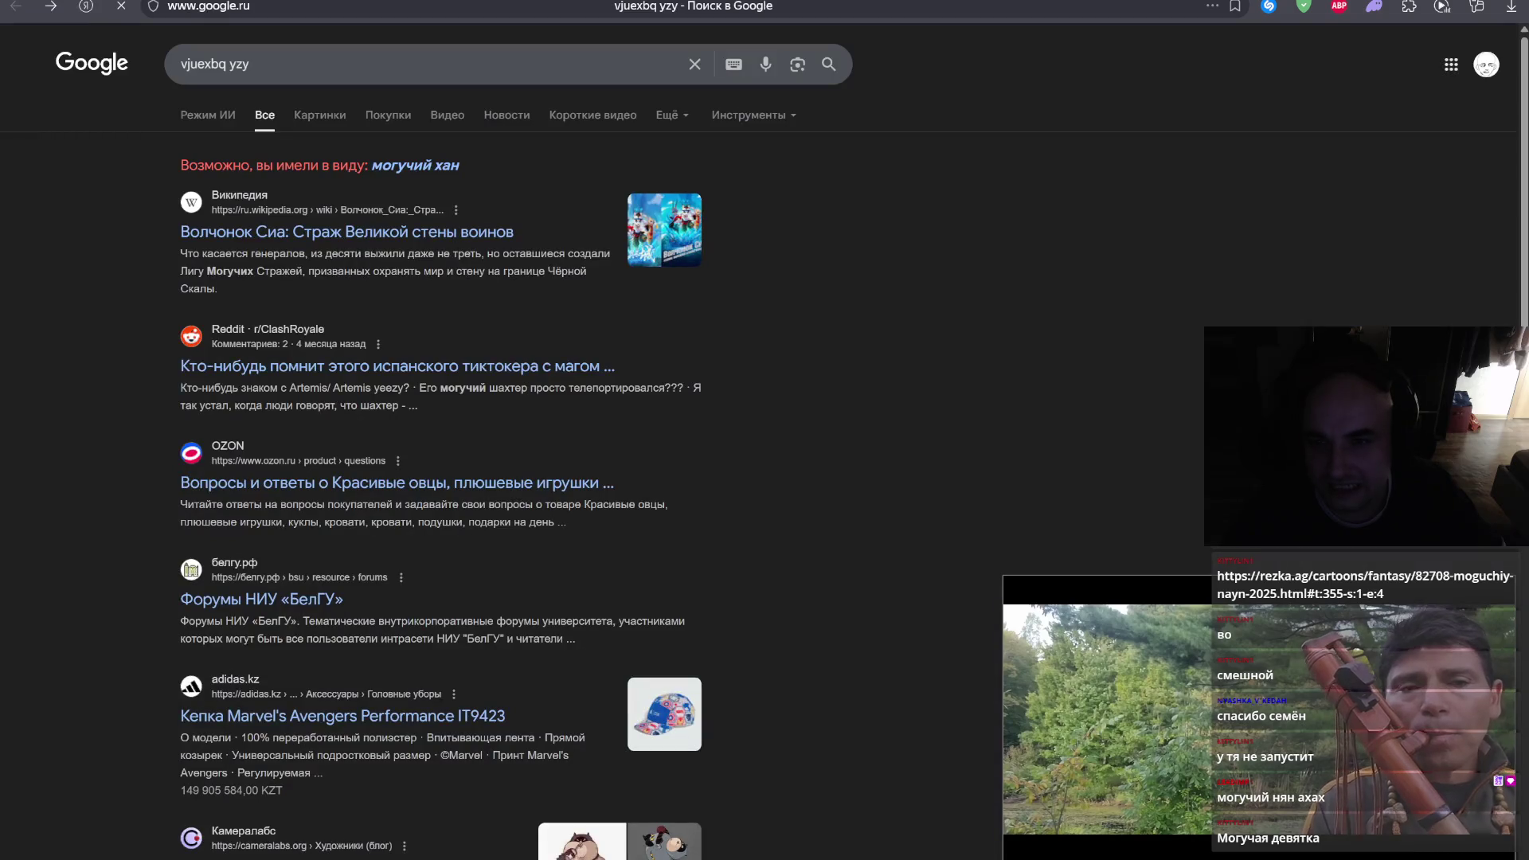
pyautogui.click(15, 7)
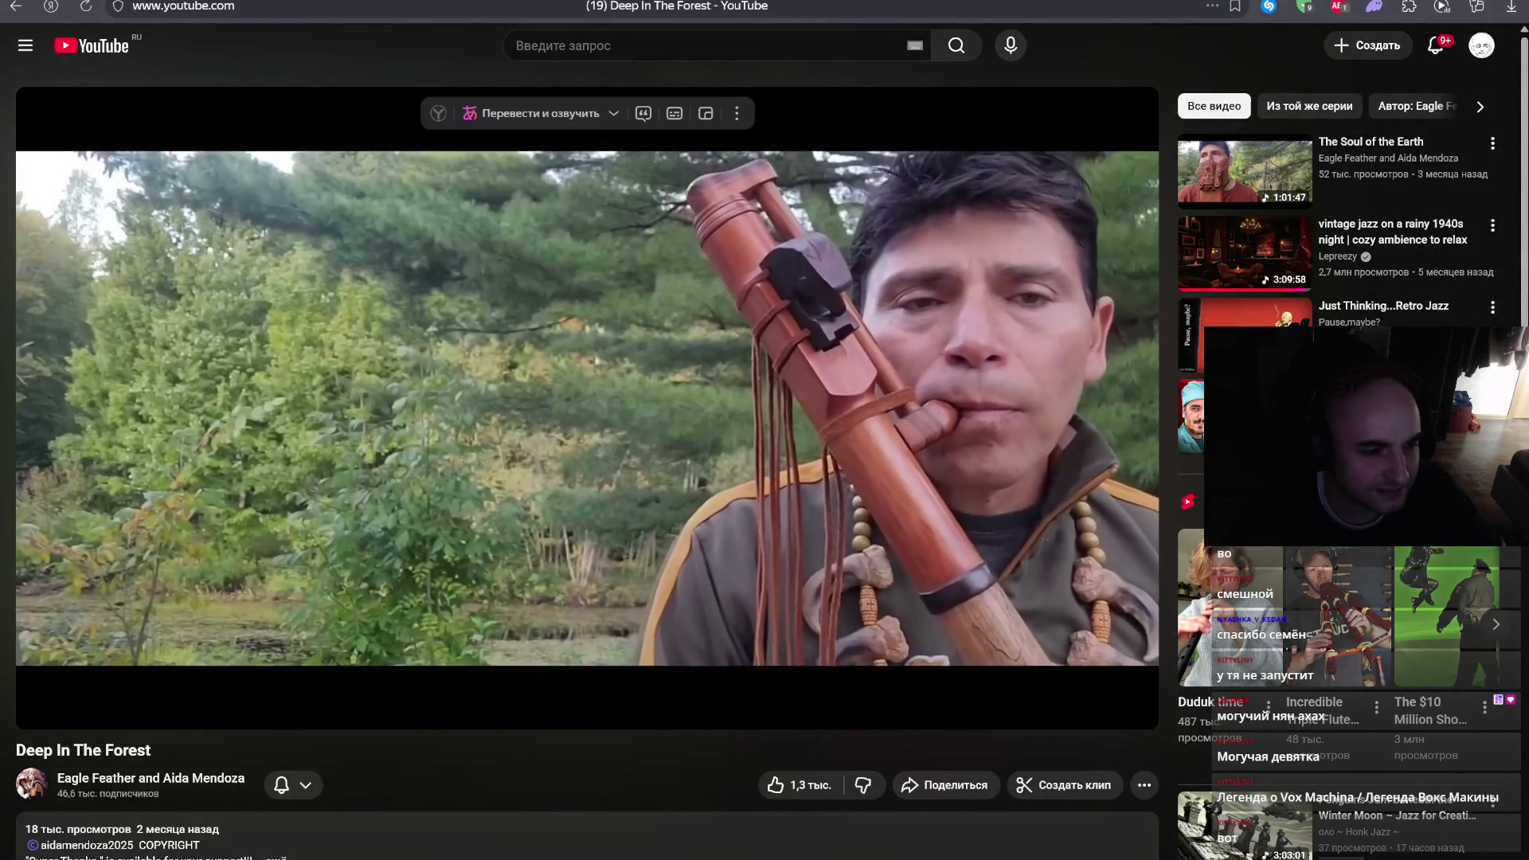